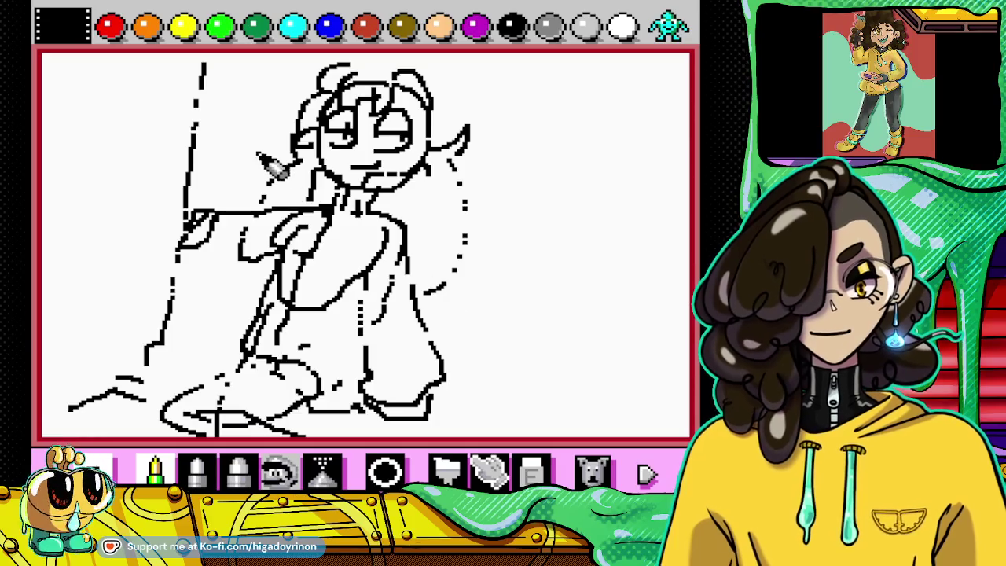
Step: Add a hair strand atop the head and outline a raised fist beside it
mouse_move(269, 111)
mouse_down()
mouse_move(277, 78)
mouse_move(300, 96)
mouse_up()
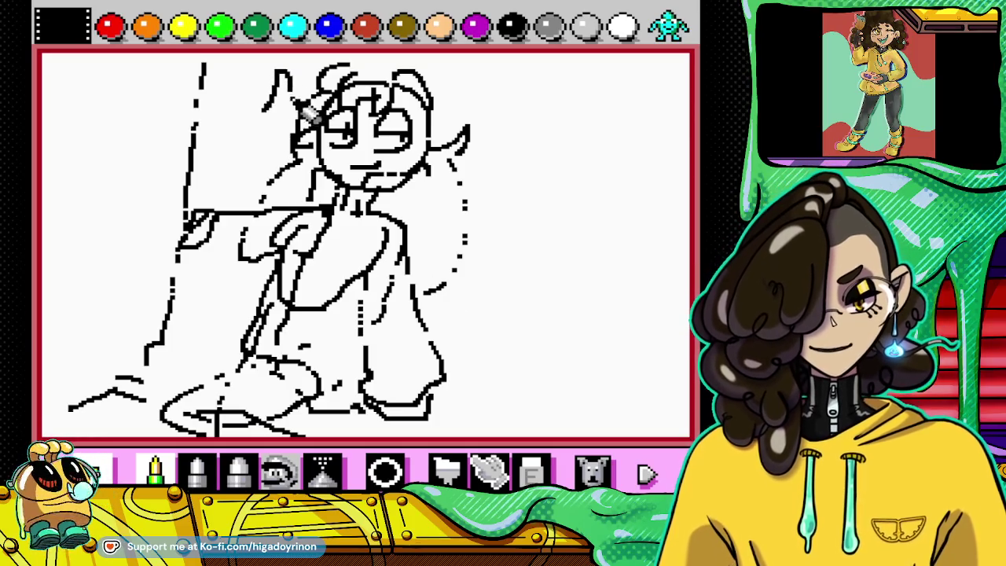
drag(248, 120, 284, 148)
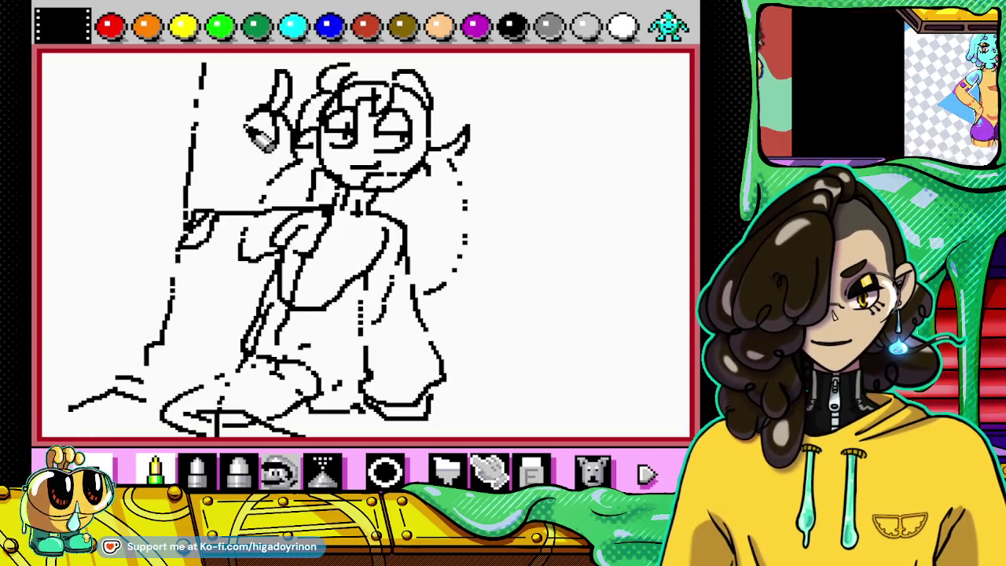
drag(236, 127, 242, 176)
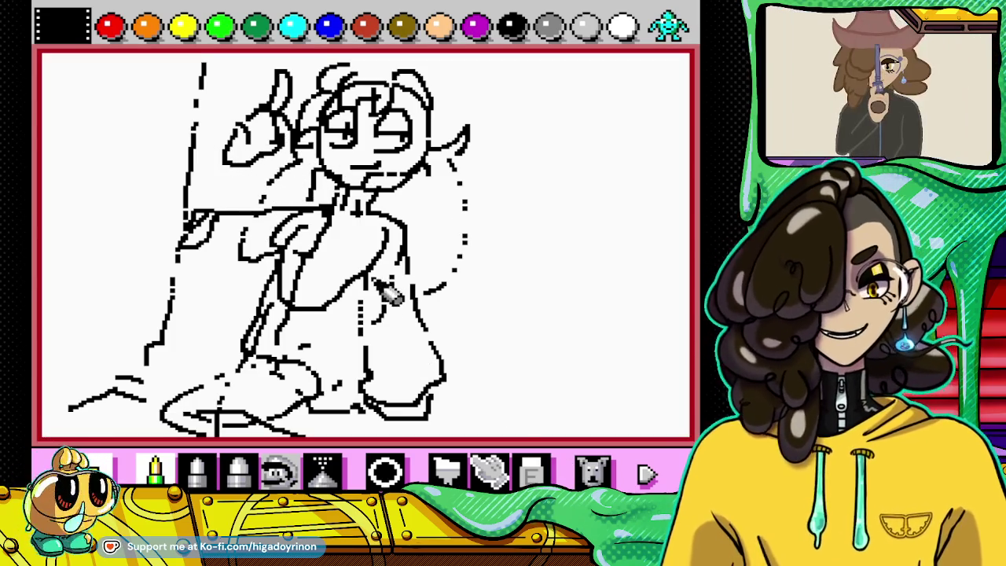
click(532, 470)
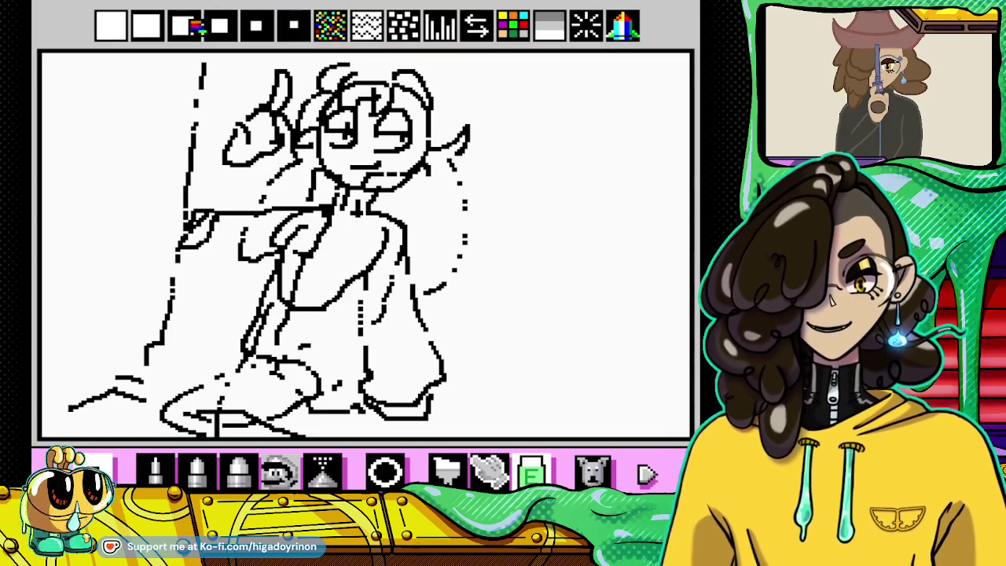
Step: Erase the raised fist lines and the upper vertical line, then return to the pencil
drag(272, 84, 282, 123)
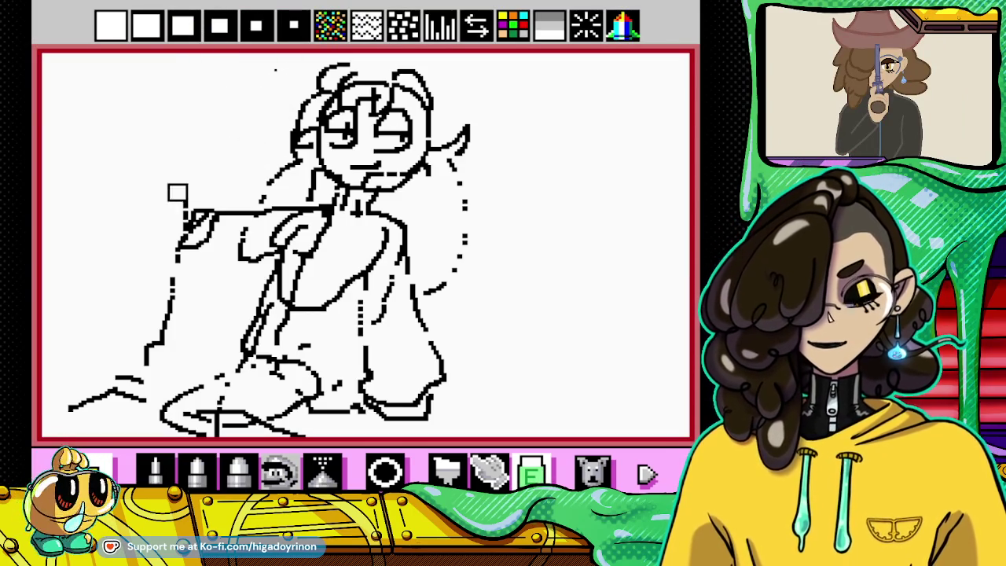
click(155, 470)
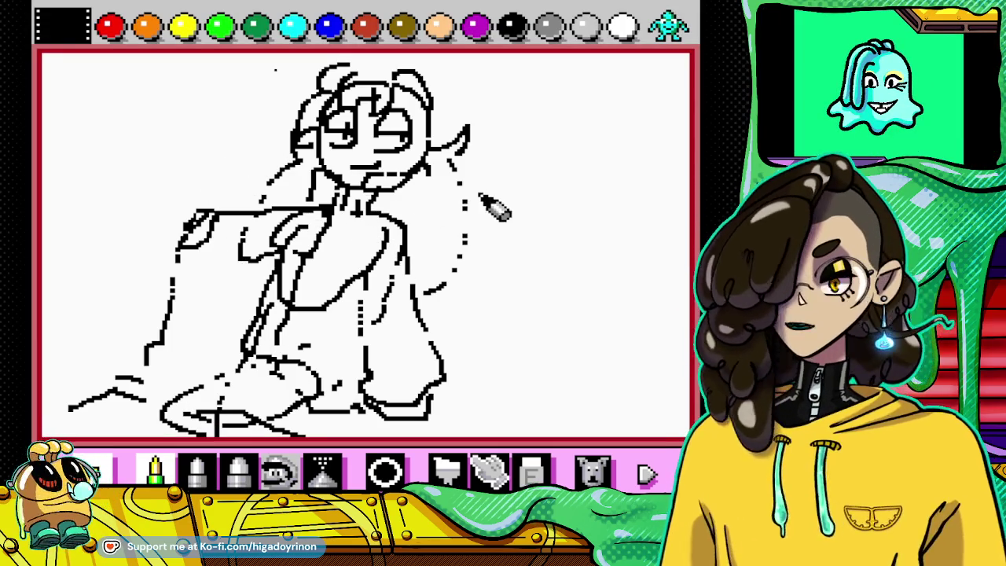
Step: Extend the hair down the right side and draw an open raised hand with arm left of the head
drag(452, 165, 490, 228)
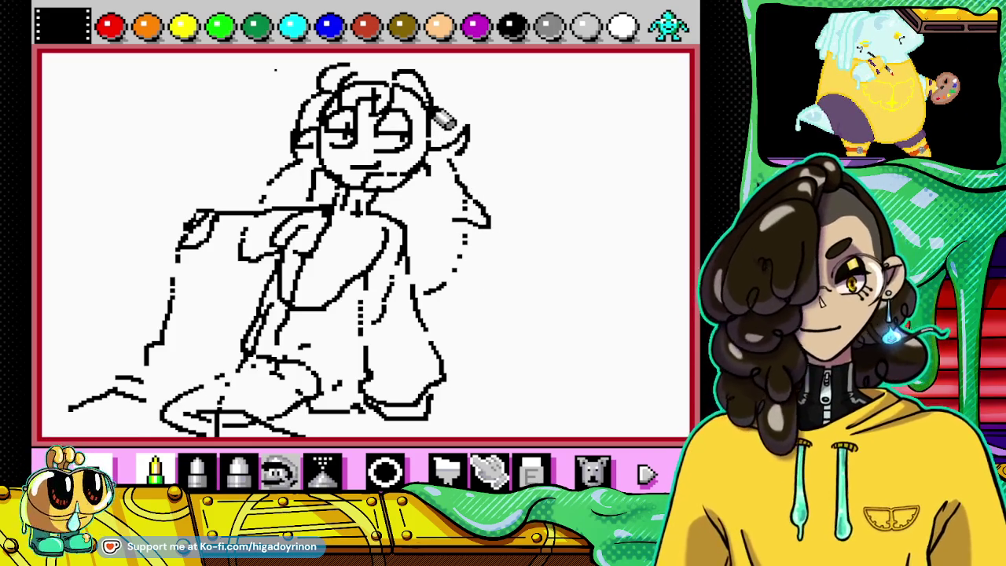
drag(456, 70, 464, 85)
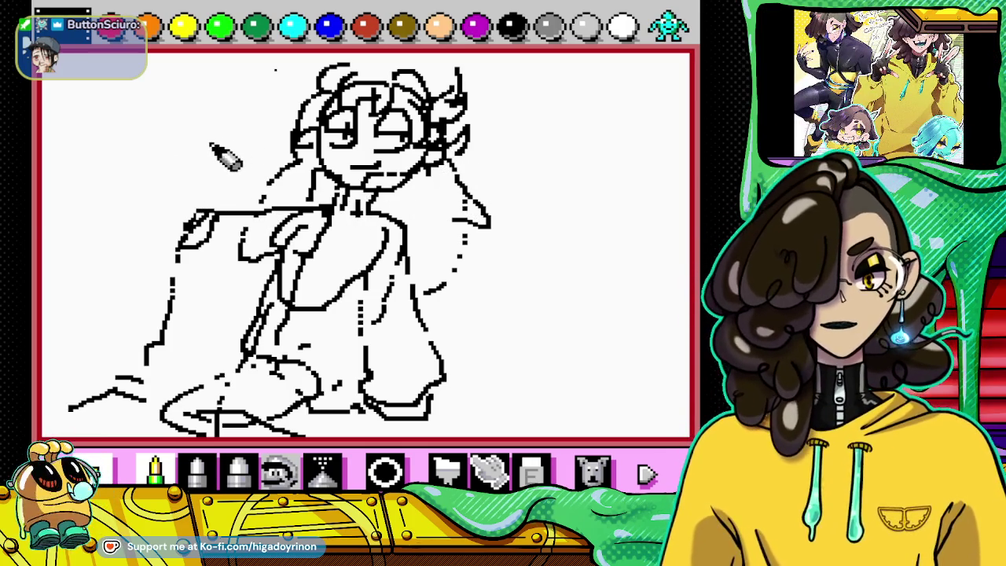
drag(202, 102, 227, 124)
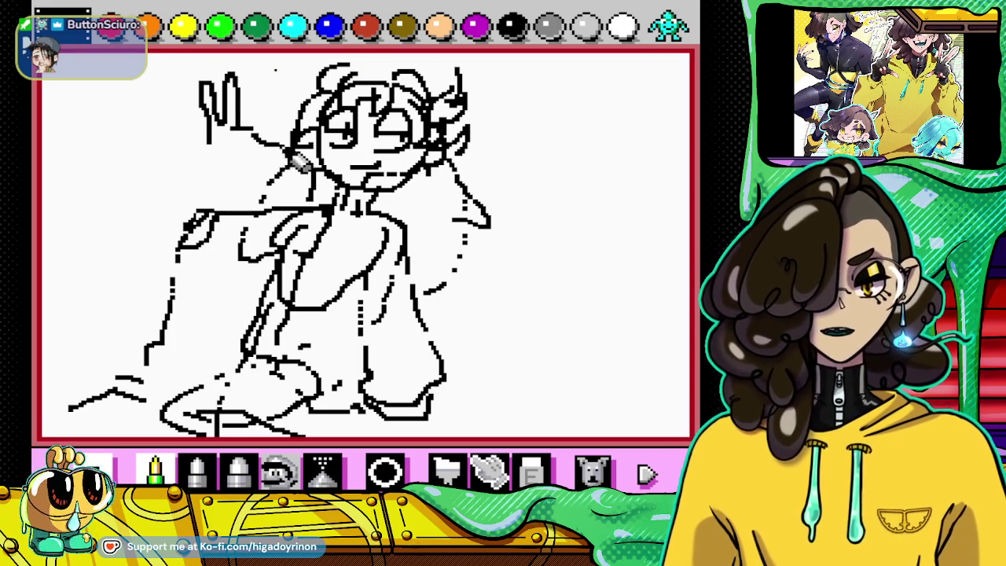
mouse_move(212, 152)
mouse_down()
mouse_move(205, 197)
mouse_move(157, 236)
mouse_move(181, 252)
mouse_up()
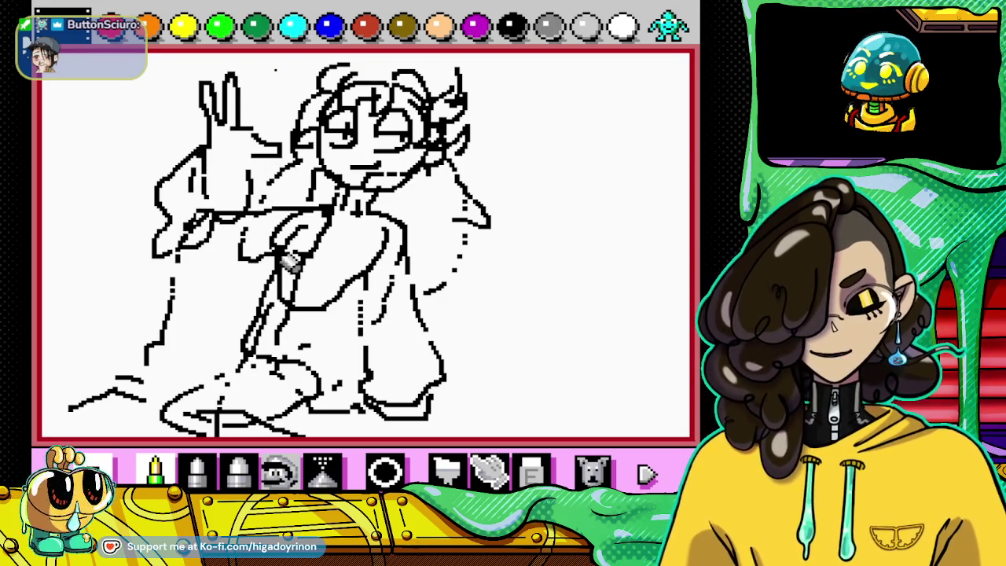
click(590, 470)
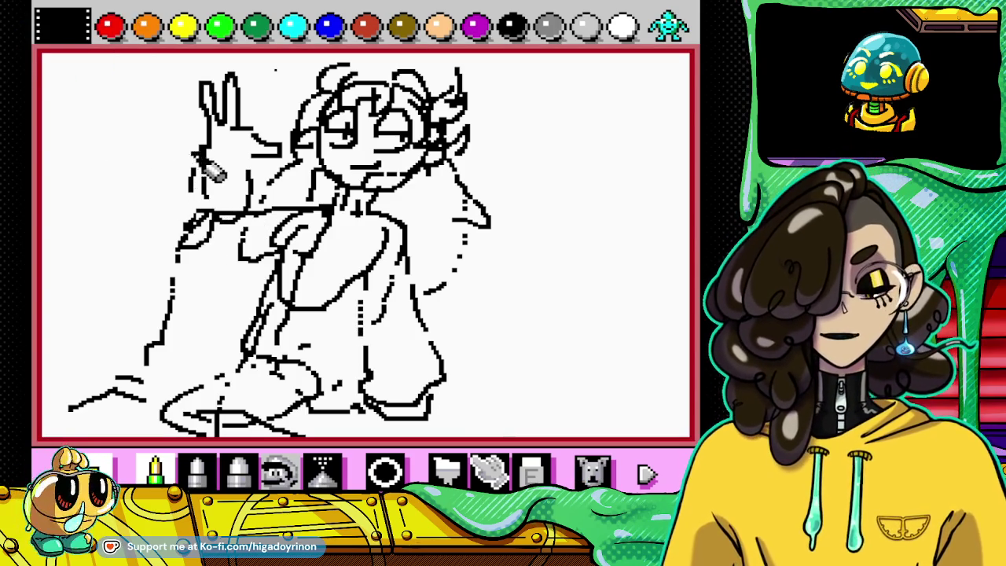
drag(165, 203, 208, 263)
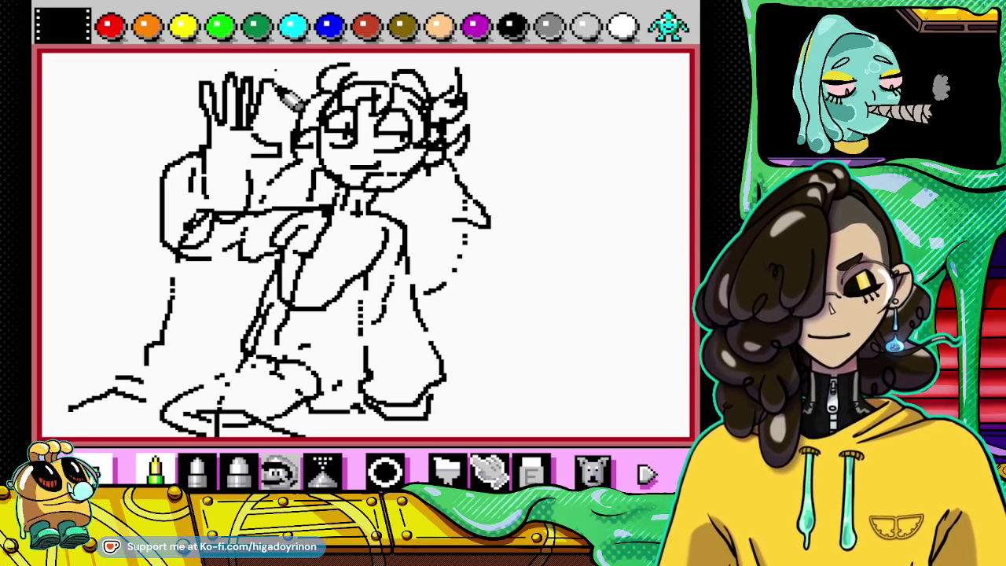
drag(211, 163, 274, 160)
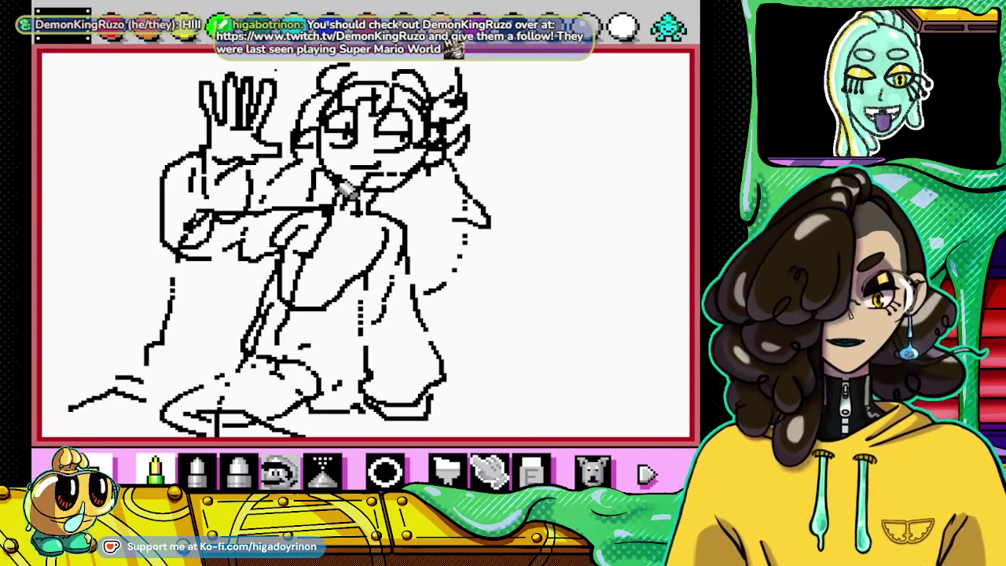
Step: Load the suspend point saved in slot 3
key(Escape)
key(Down)
key(Right)
key(Down)
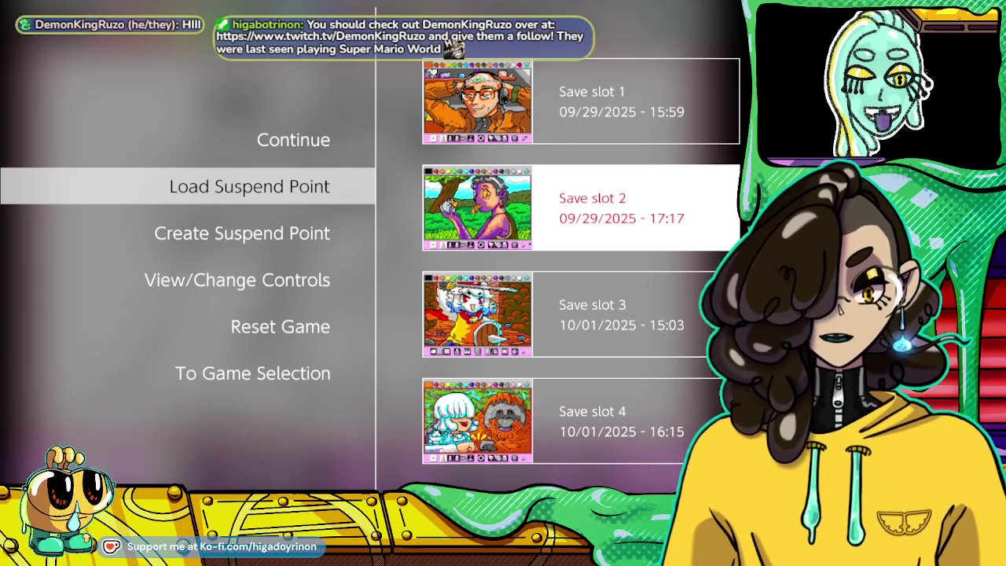
key(Down)
key(Return)
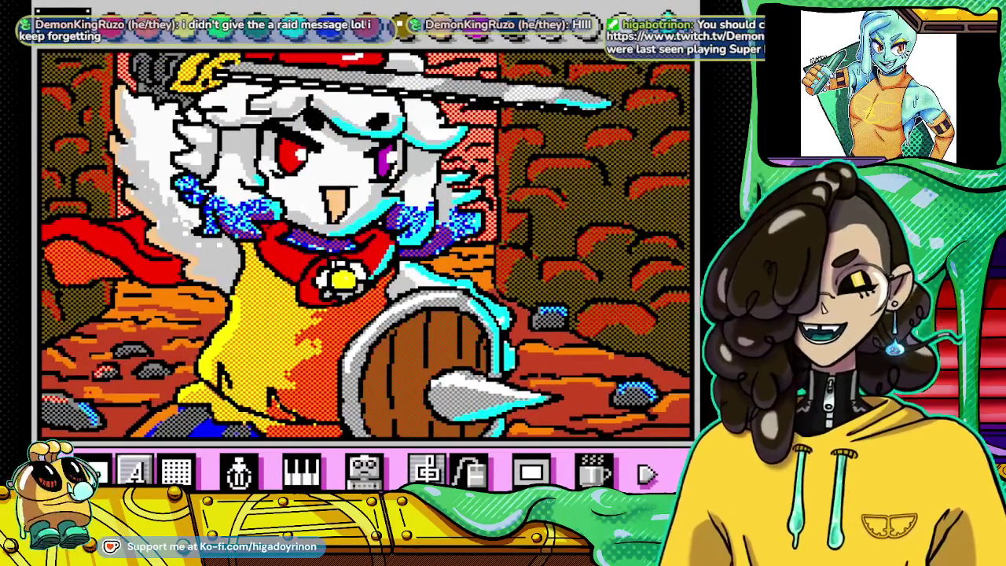
Step: Browse the suspend menu options and resume the game twice
key(Escape)
key(Down)
key(Down)
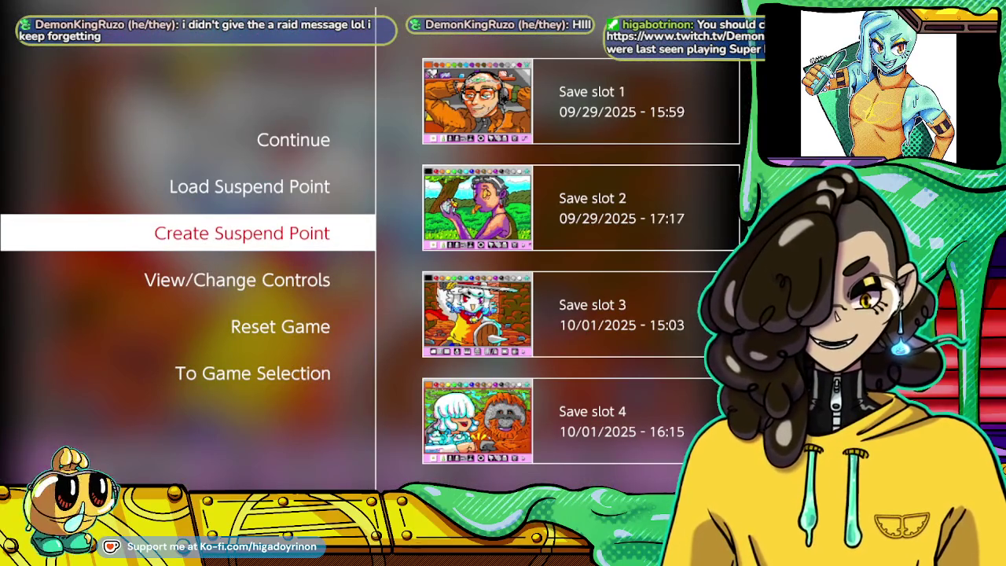
key(Up)
key(Down)
key(Up)
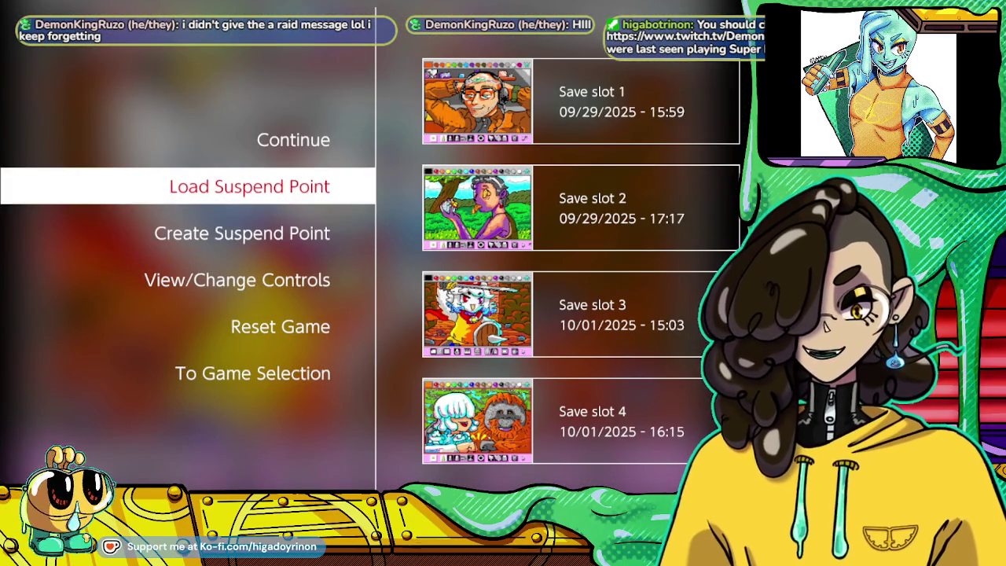
key(Up)
key(Return)
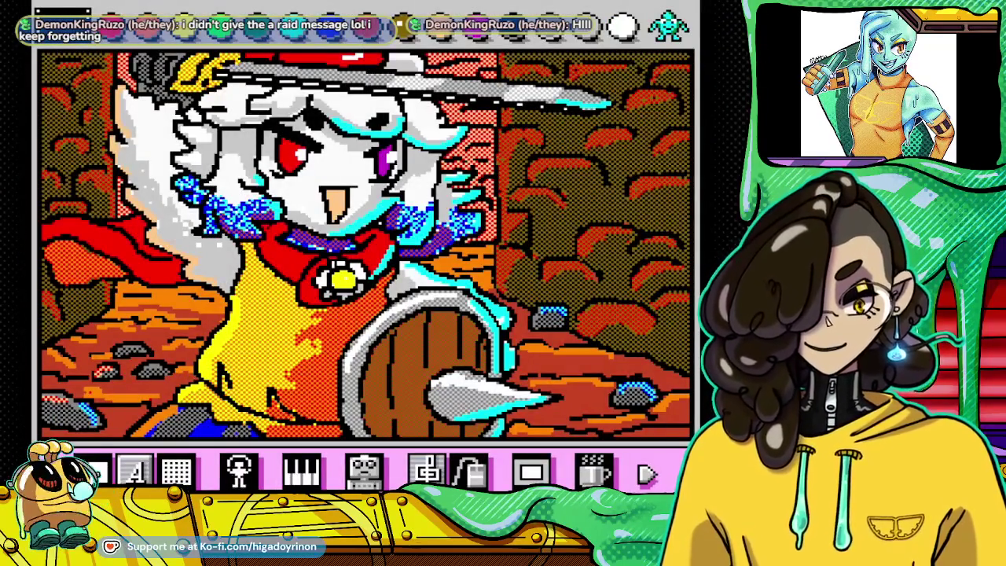
key(Escape)
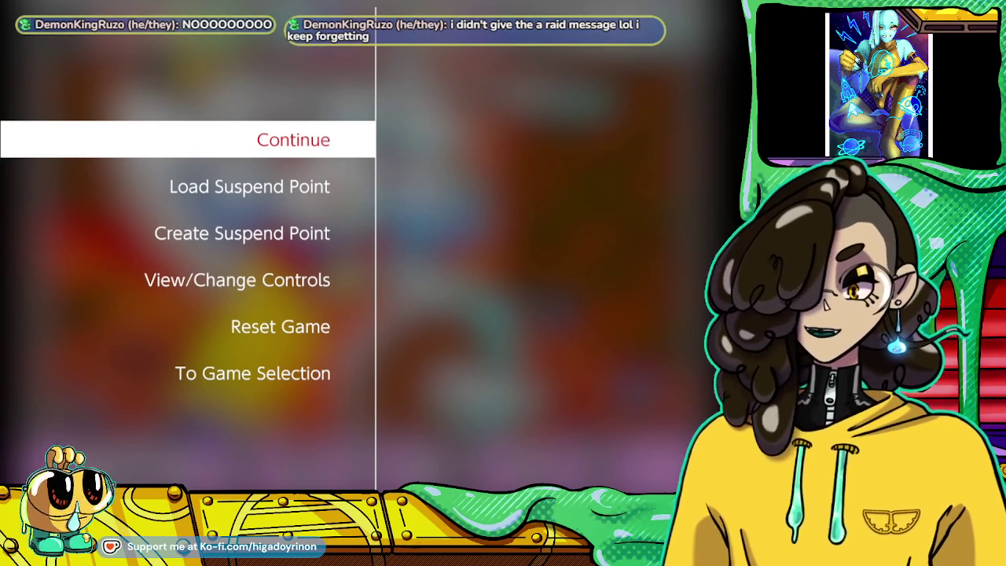
key(Return)
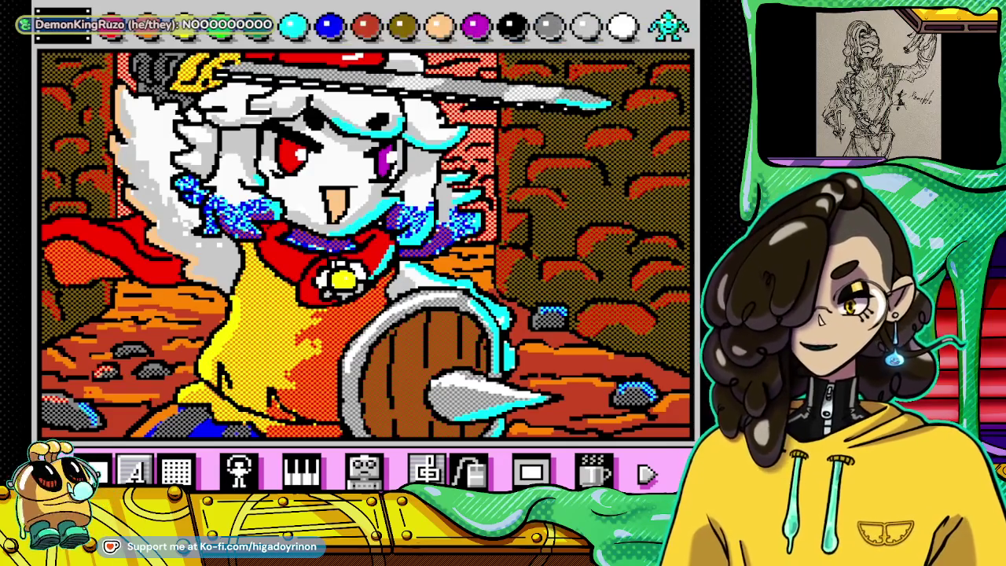
Step: Load the headphone-figure drawing from Save slot 1
key(Escape)
key(Down)
key(Down)
key(Up)
key(Up)
key(Down)
key(Right)
key(Up)
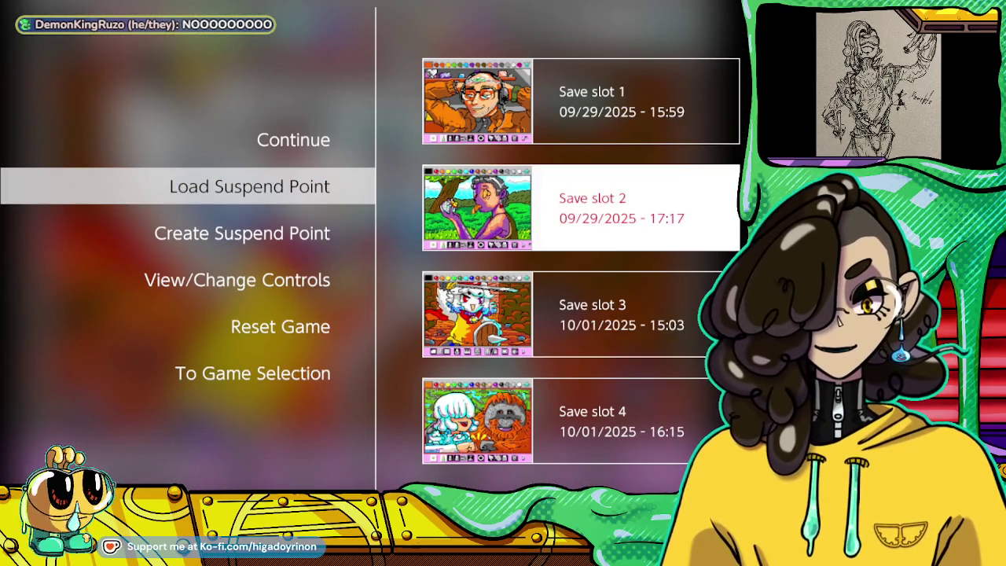
key(Up)
key(Return)
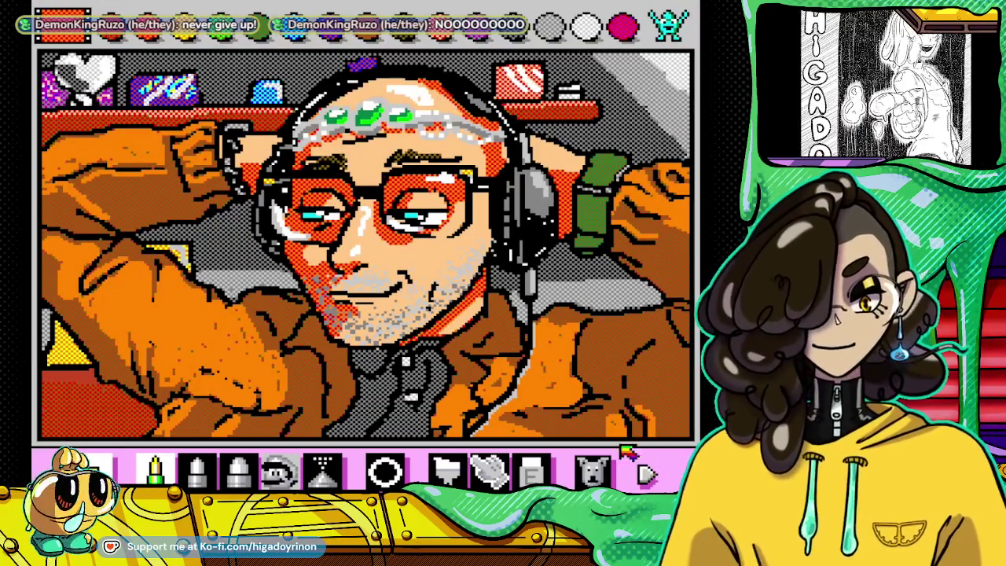
Step: Clear the whole canvas with the eraser's clear-screen icon and return to the drawing tools
click(532, 471)
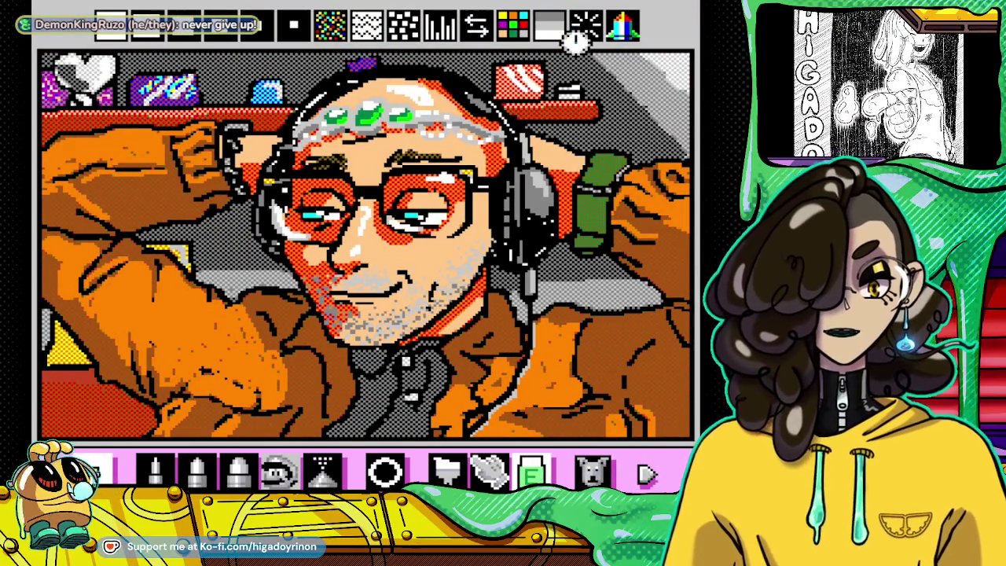
click(576, 38)
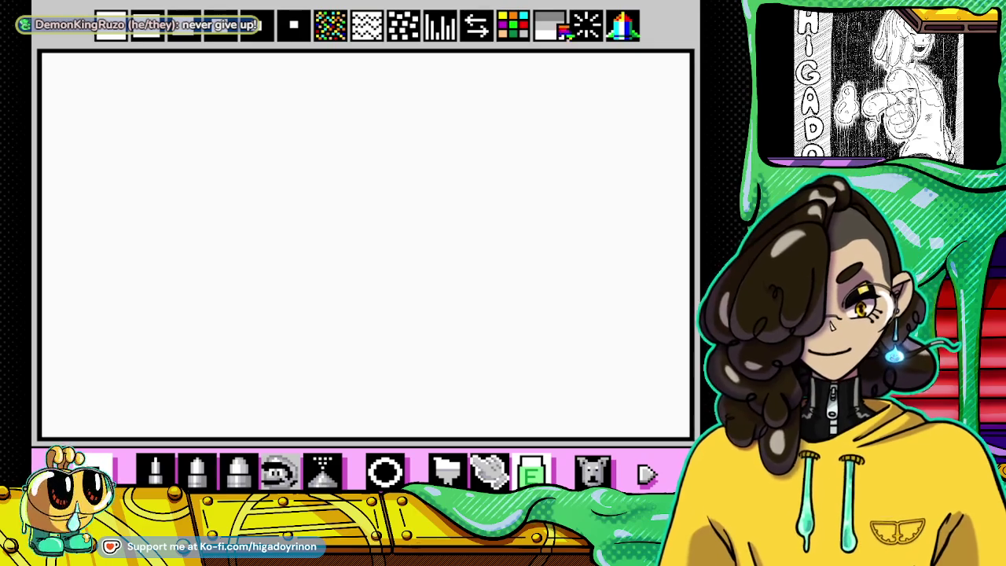
click(644, 474)
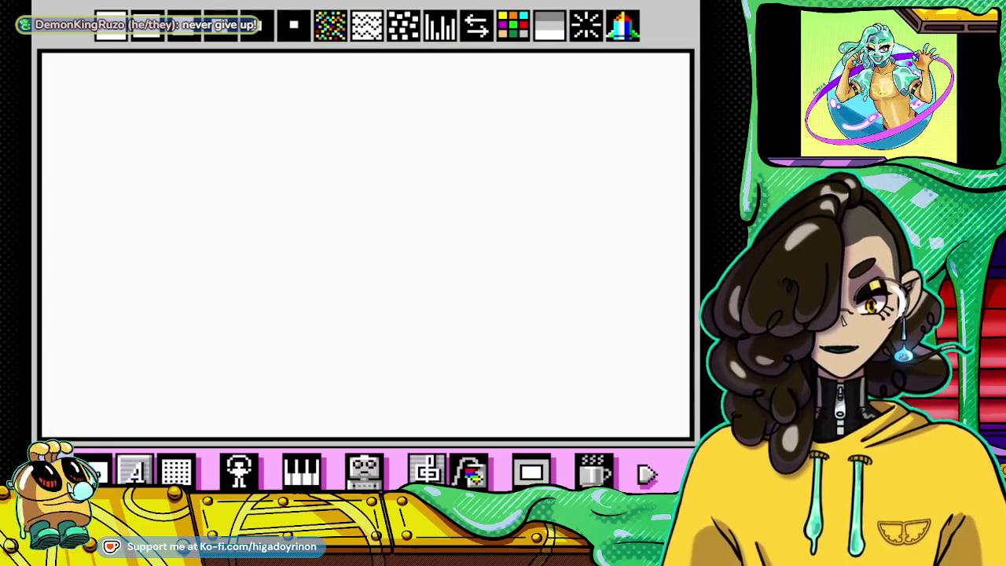
click(446, 470)
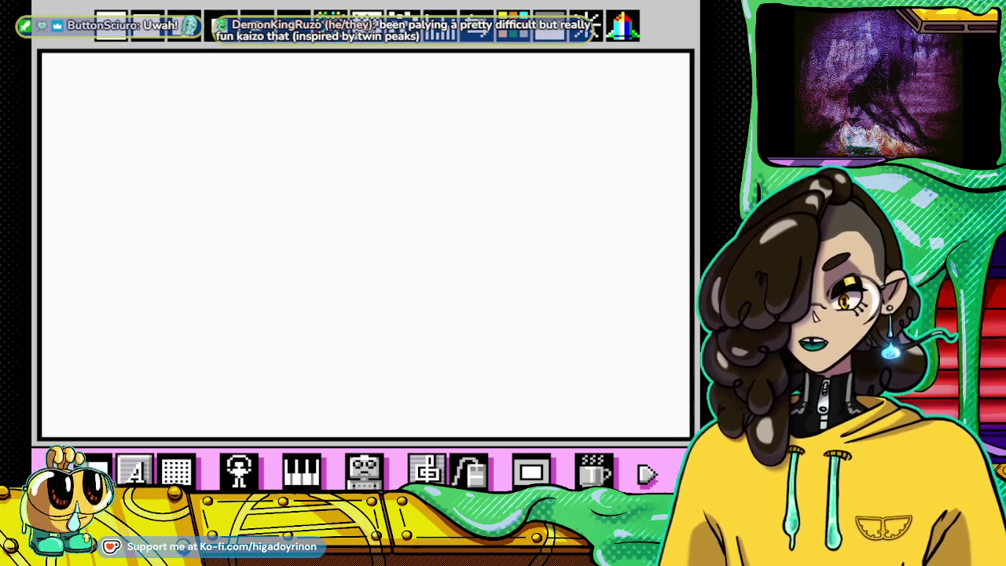
click(646, 473)
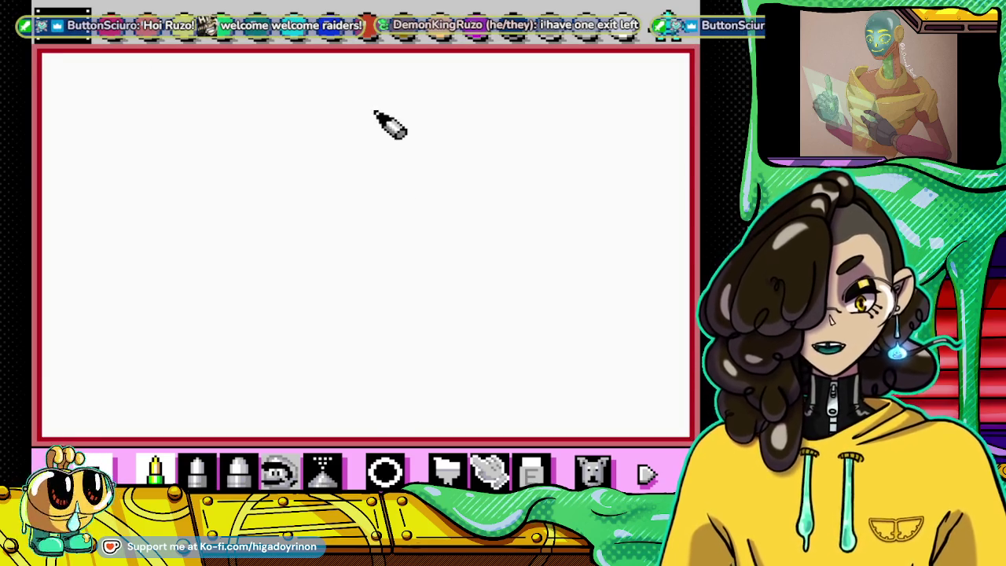
Step: Draw the round head, neck, body outline and one leg
mouse_move(363, 101)
mouse_down()
mouse_move(331, 187)
mouse_move(429, 164)
mouse_move(357, 97)
mouse_up()
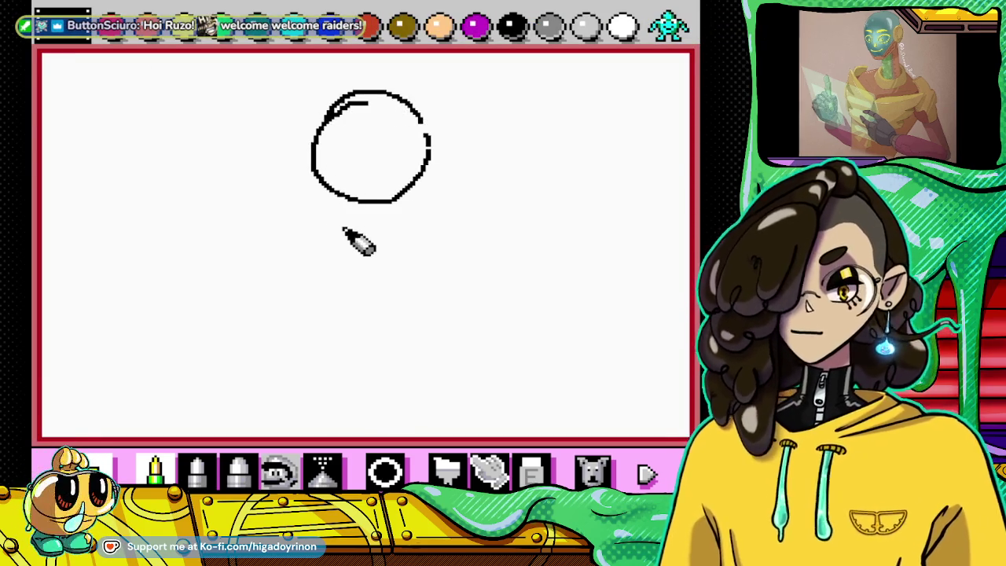
mouse_move(349, 202)
mouse_down()
mouse_move(348, 226)
mouse_move(382, 214)
mouse_up()
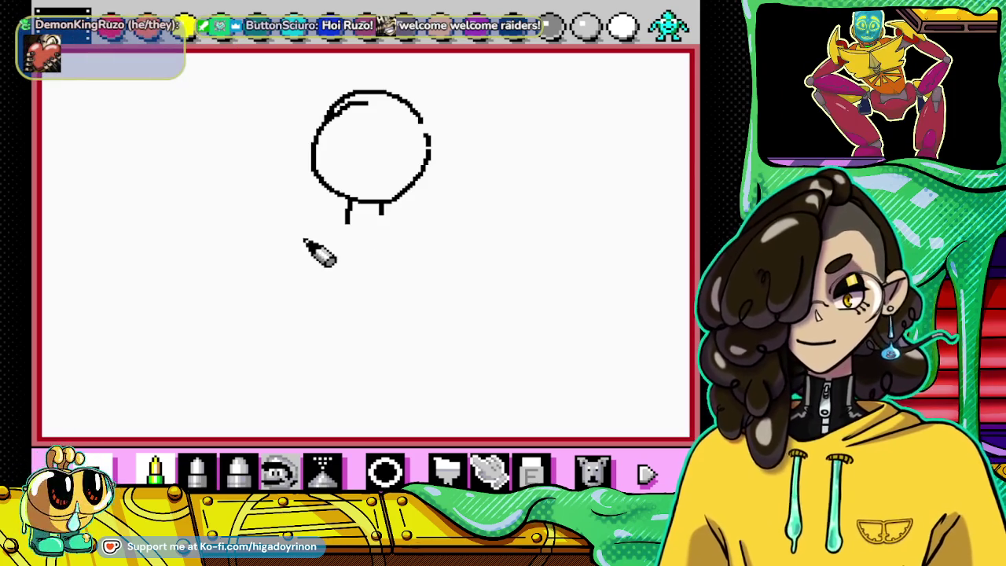
mouse_move(315, 230)
mouse_down()
mouse_move(385, 226)
mouse_move(365, 328)
mouse_up()
mouse_move(305, 226)
mouse_down()
mouse_move(288, 281)
mouse_move(317, 333)
mouse_up()
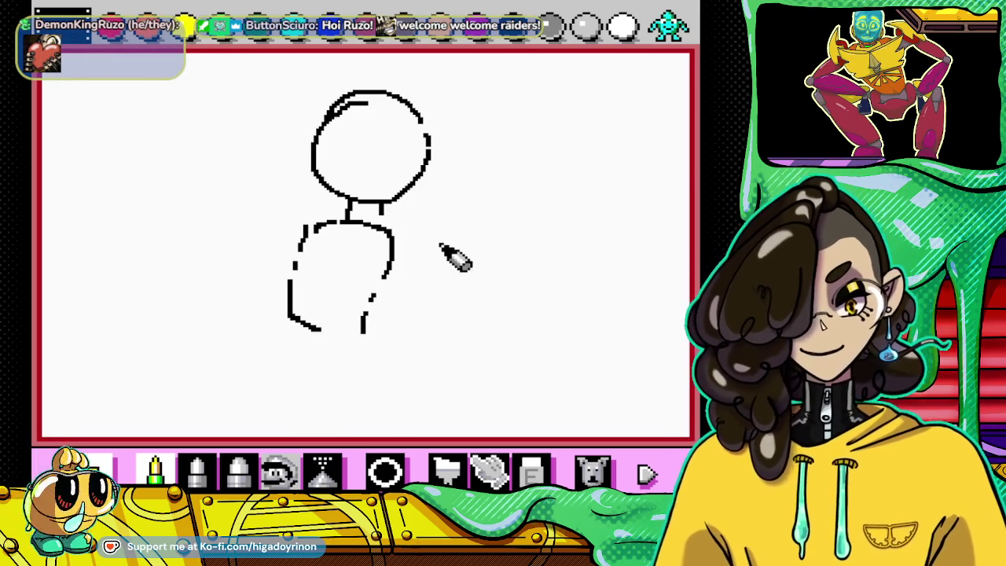
mouse_move(414, 250)
mouse_down()
mouse_move(460, 355)
mouse_move(458, 377)
mouse_up()
mouse_move(377, 299)
mouse_down()
mouse_move(404, 353)
mouse_move(468, 369)
mouse_up()
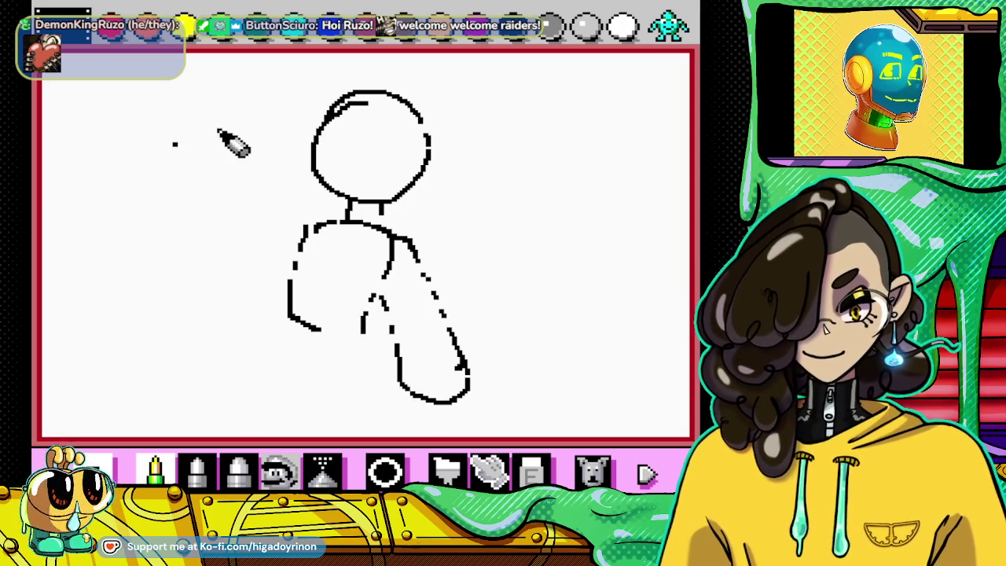
Step: Draw the raised fist with its arm line and collar lines at the neck
drag(174, 144, 259, 198)
mouse_move(185, 187)
mouse_down()
mouse_move(189, 203)
mouse_move(252, 217)
mouse_move(268, 195)
mouse_up()
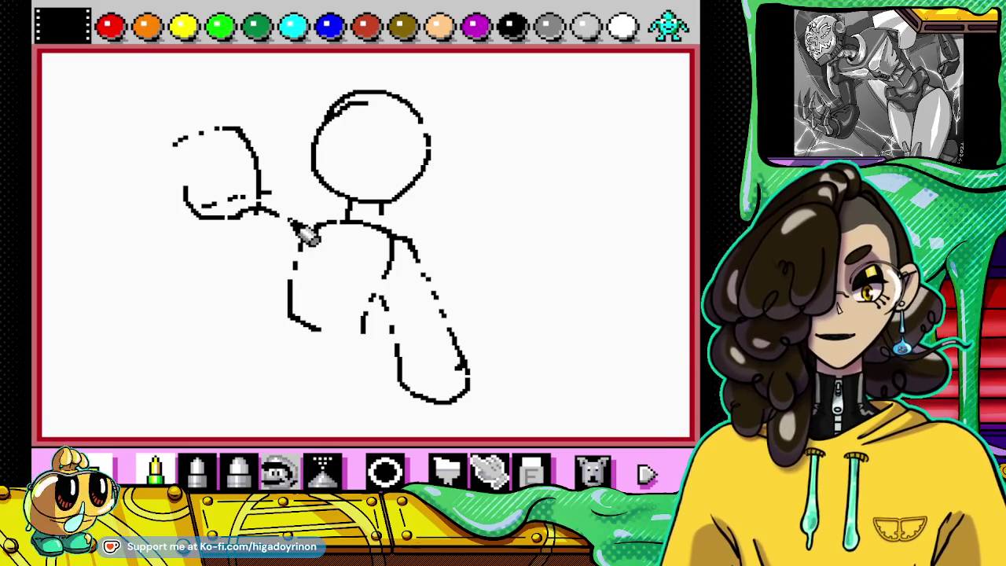
drag(312, 226, 422, 201)
drag(363, 221, 341, 208)
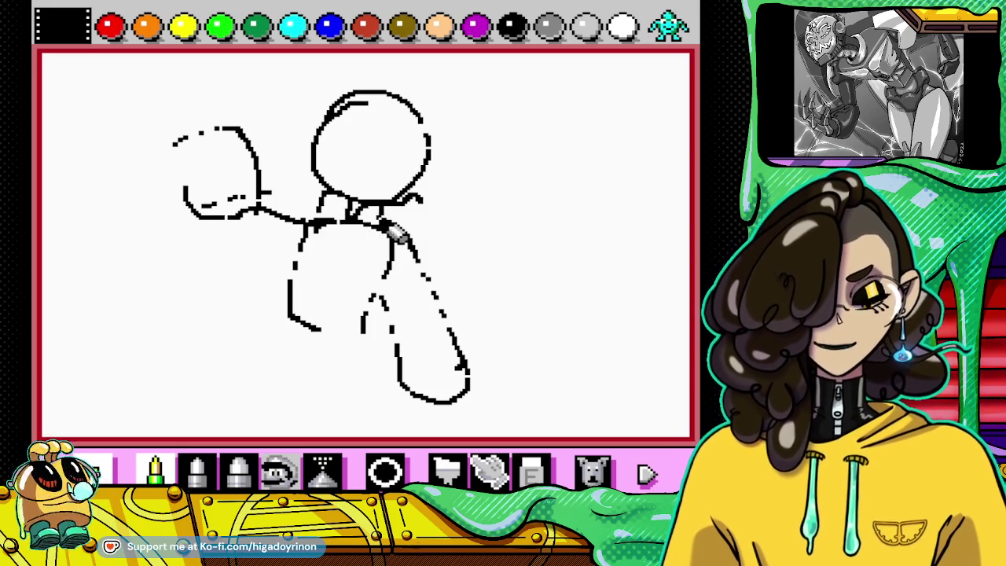
Step: Draw a smiling mouth and two eyes in the head, undoing failed mouth attempts
drag(338, 151, 393, 167)
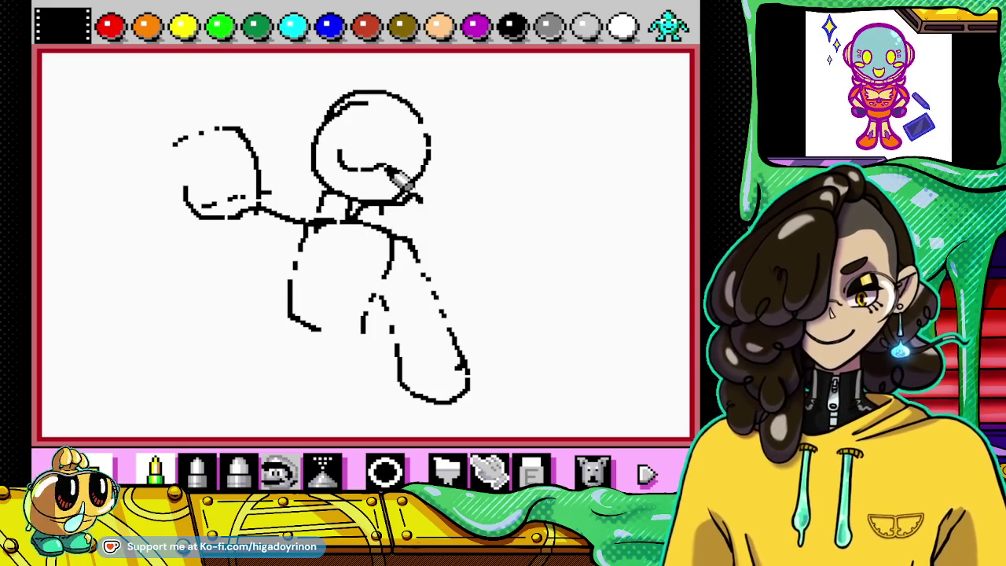
click(591, 470)
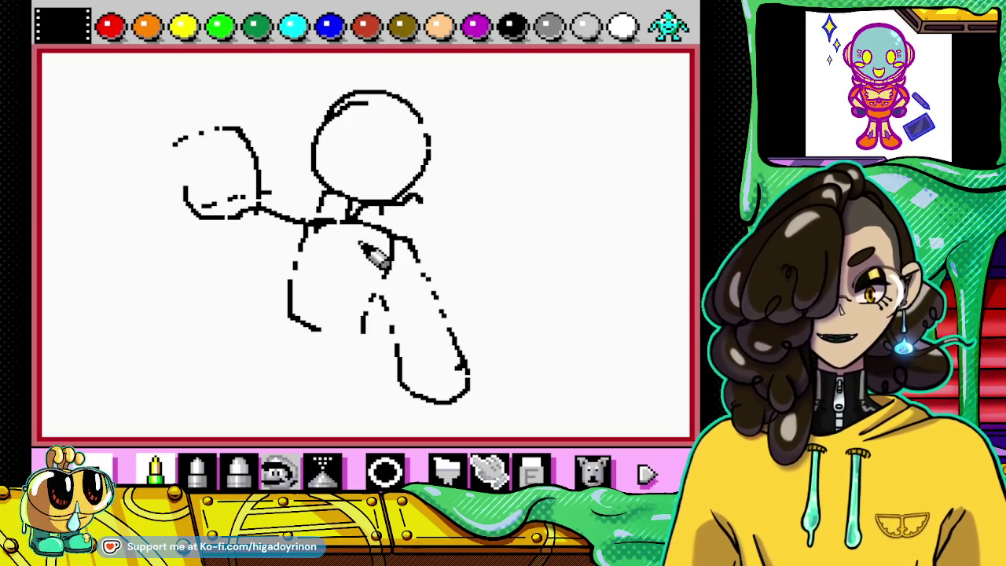
drag(363, 168, 397, 161)
click(593, 468)
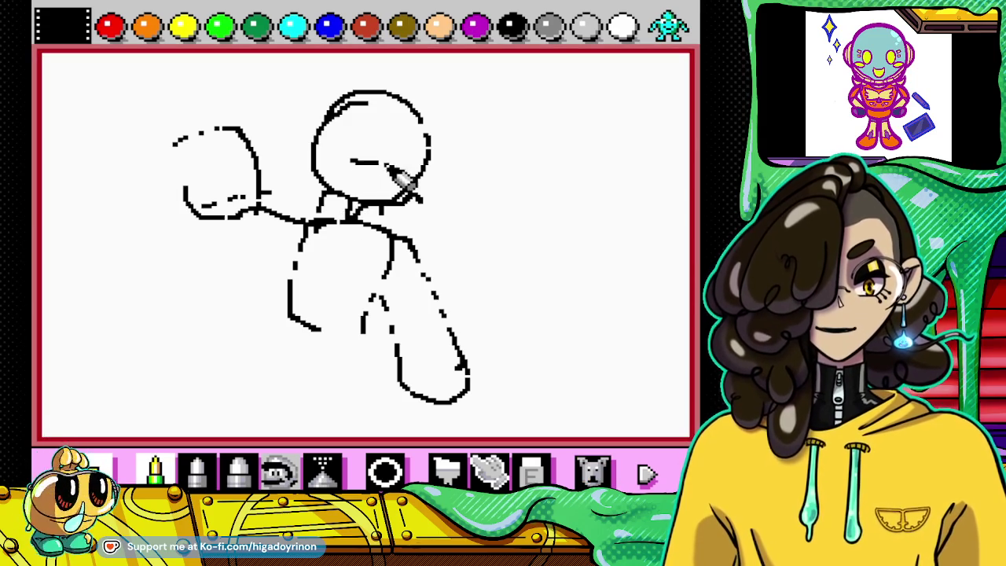
click(593, 470)
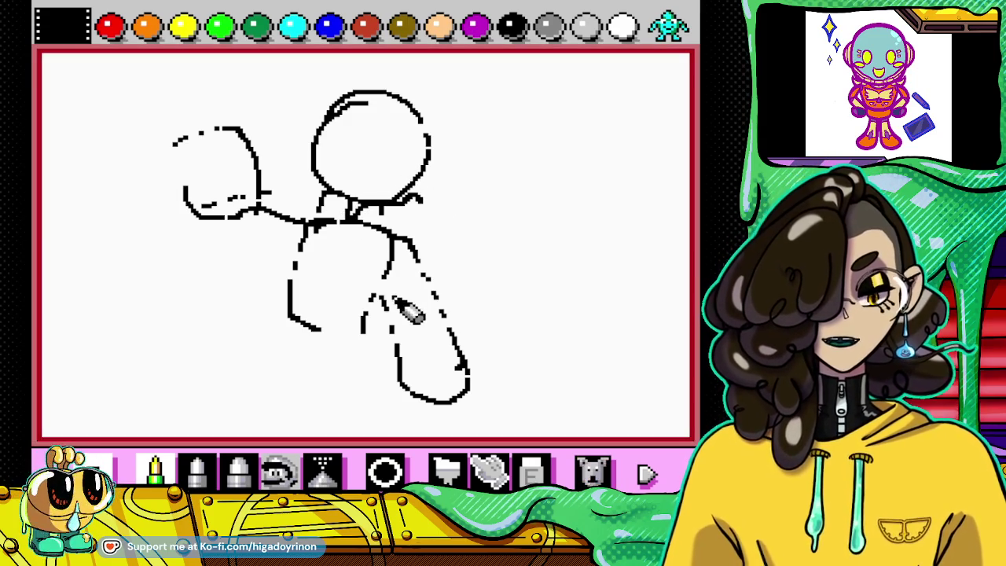
drag(344, 158, 381, 156)
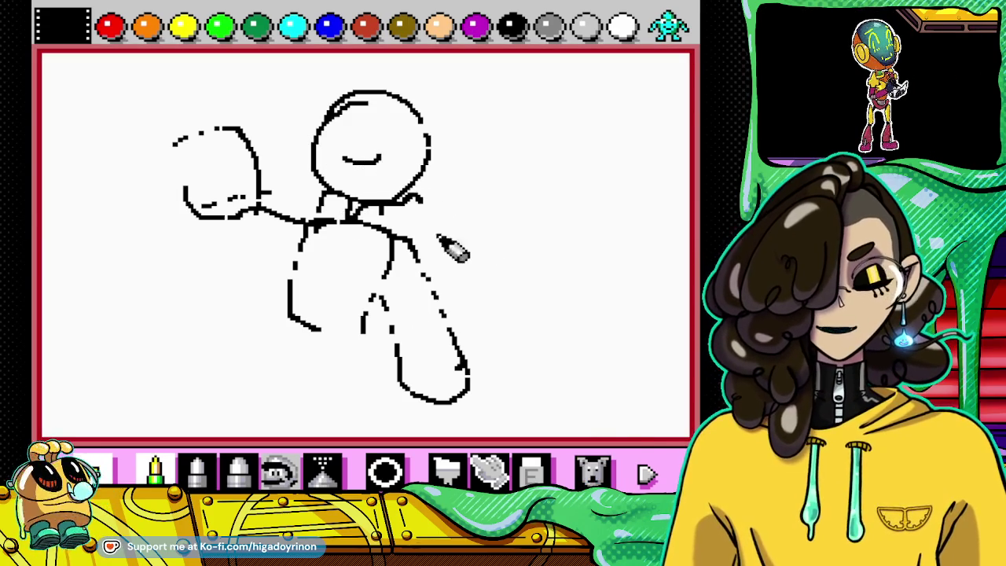
click(593, 469)
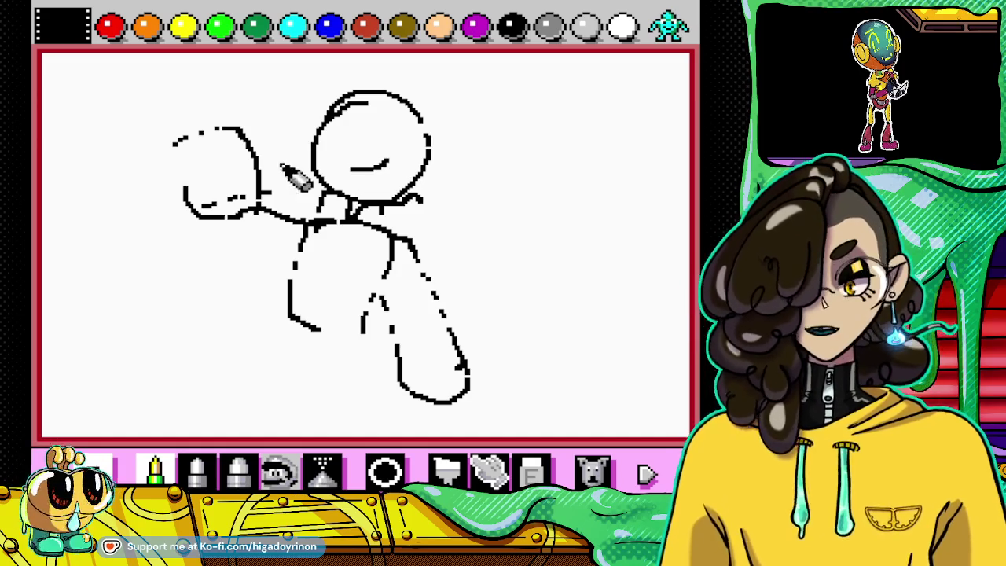
drag(350, 165, 386, 160)
mouse_move(349, 112)
mouse_down()
mouse_move(336, 146)
mouse_move(385, 115)
mouse_move(393, 153)
mouse_move(379, 134)
mouse_move(364, 149)
mouse_up()
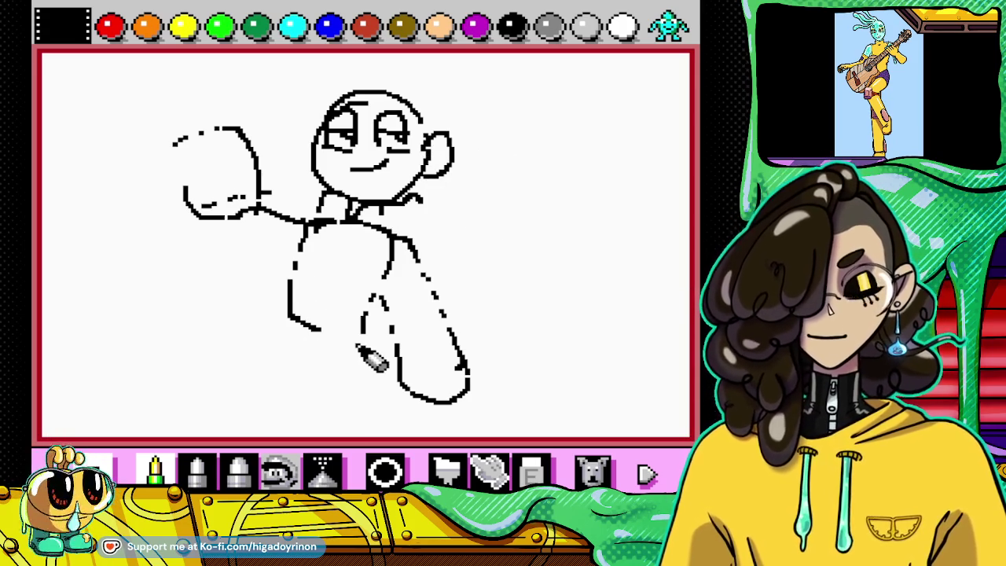
Step: Outline the second bent leg and feet base, and draw a long vertical line at left
drag(357, 343, 314, 435)
click(593, 472)
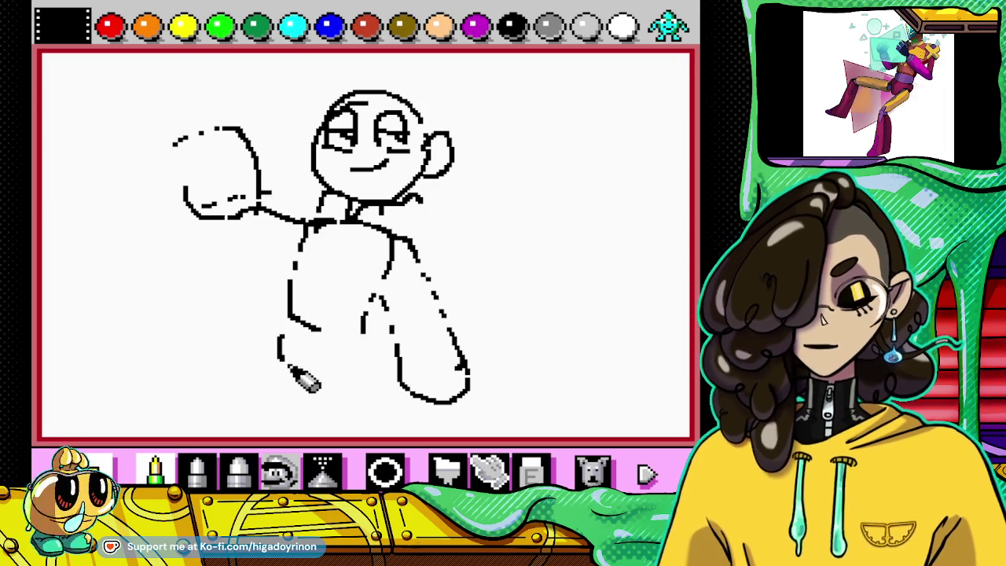
mouse_move(288, 281)
mouse_down()
mouse_move(238, 365)
mouse_move(376, 356)
mouse_up()
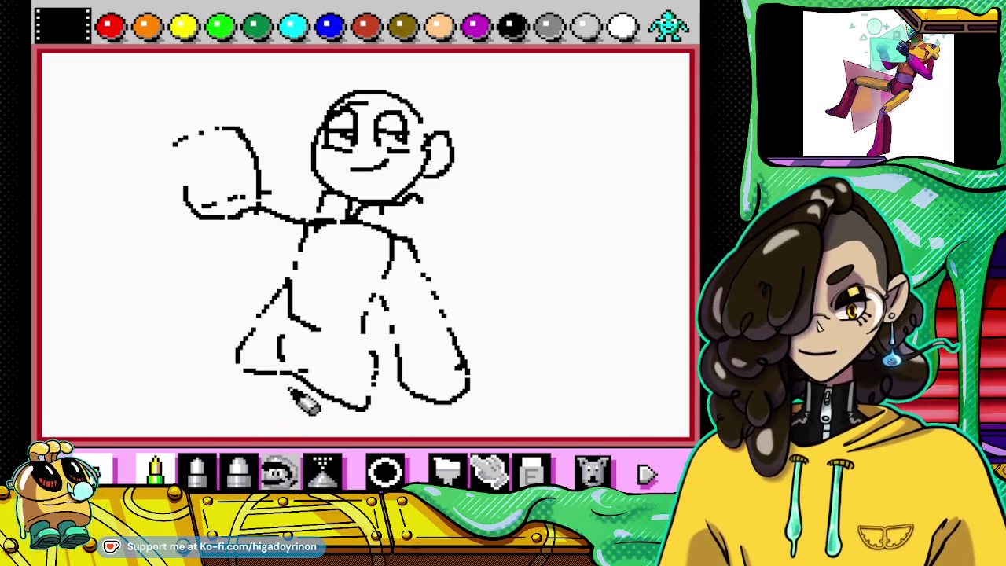
drag(288, 392, 193, 432)
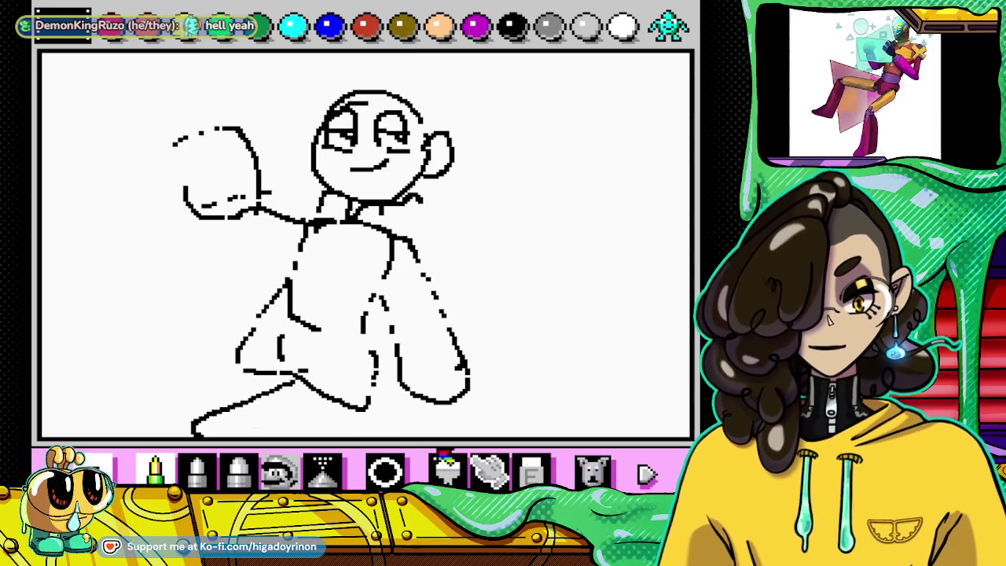
drag(250, 425, 369, 409)
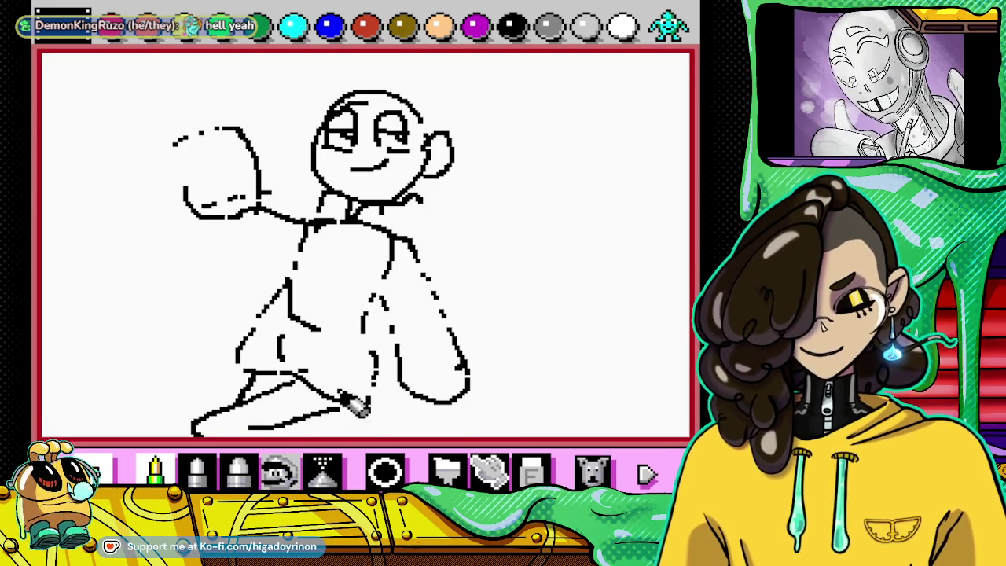
drag(151, 61, 94, 355)
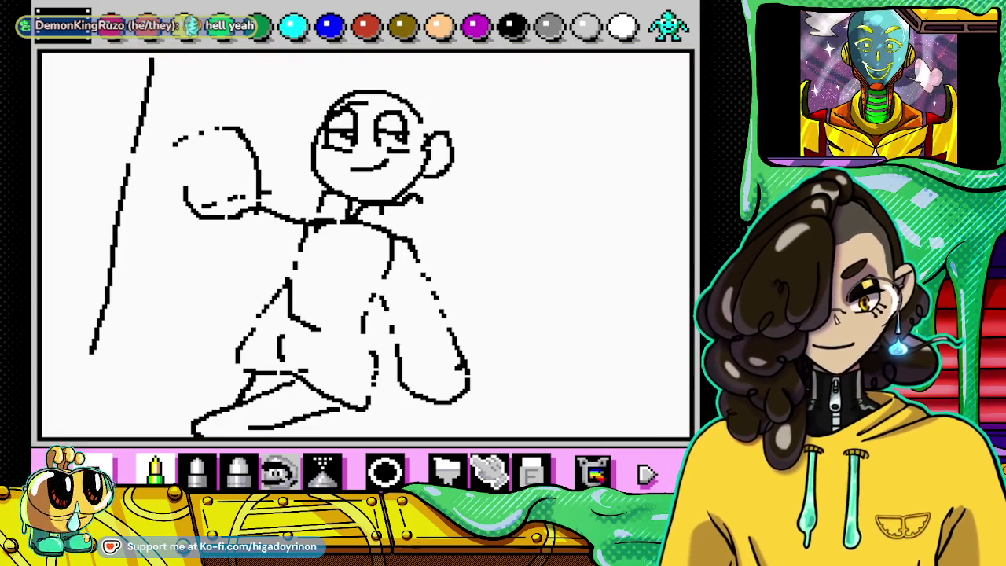
Step: Redraw the long dotted line down the left edge after undone attempts, and add a curl above the head
key(ctrl+z)
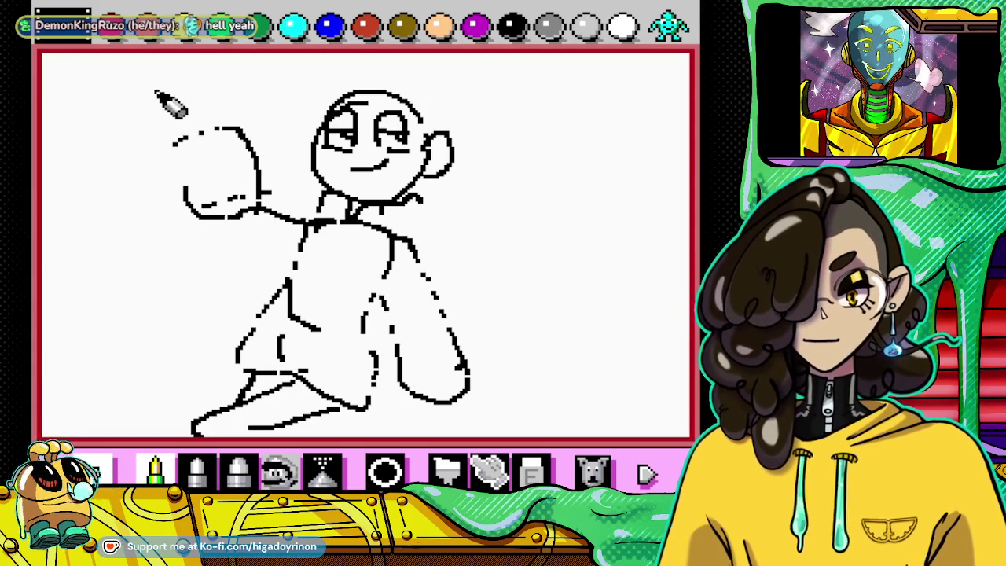
drag(157, 67, 141, 334)
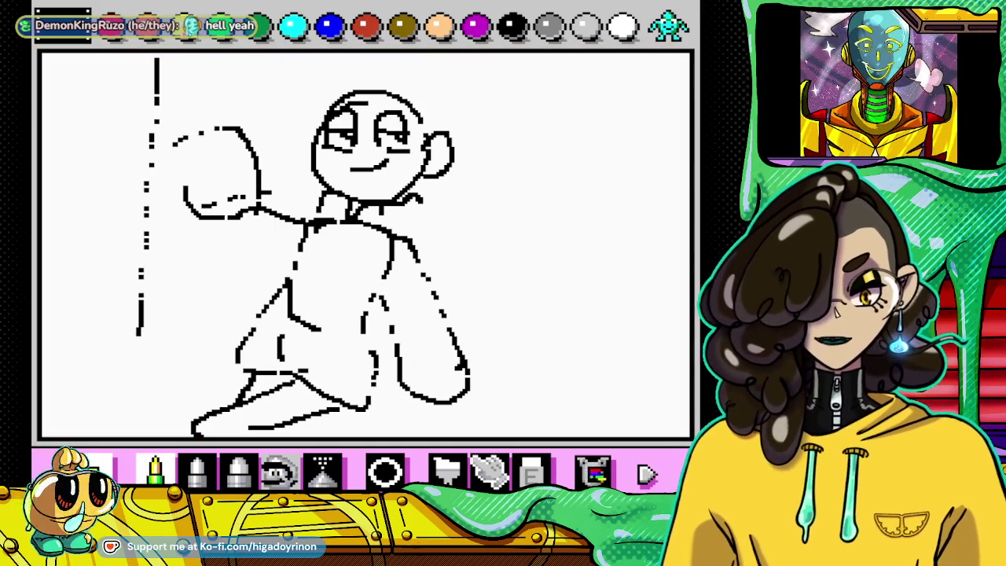
click(593, 470)
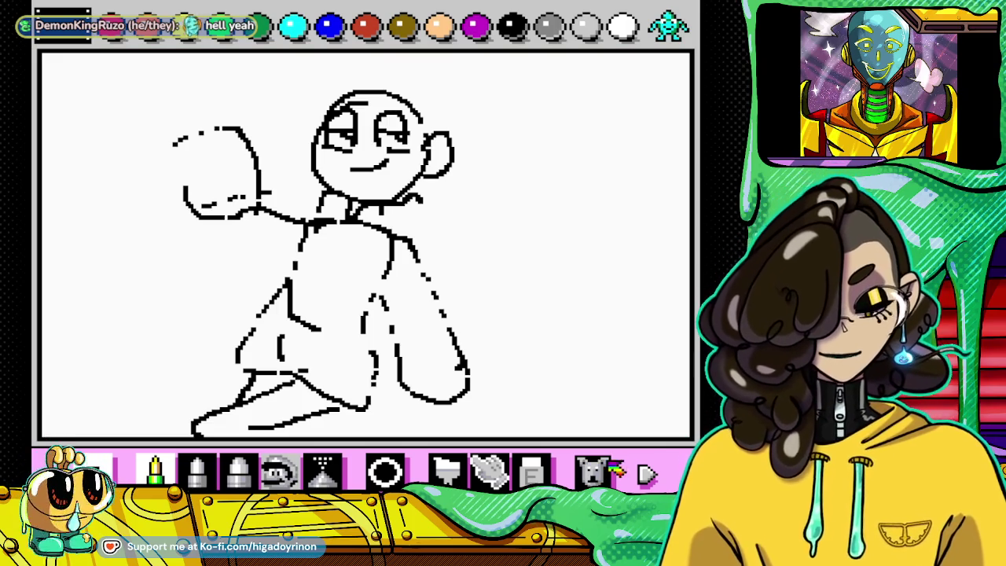
drag(150, 55, 112, 264)
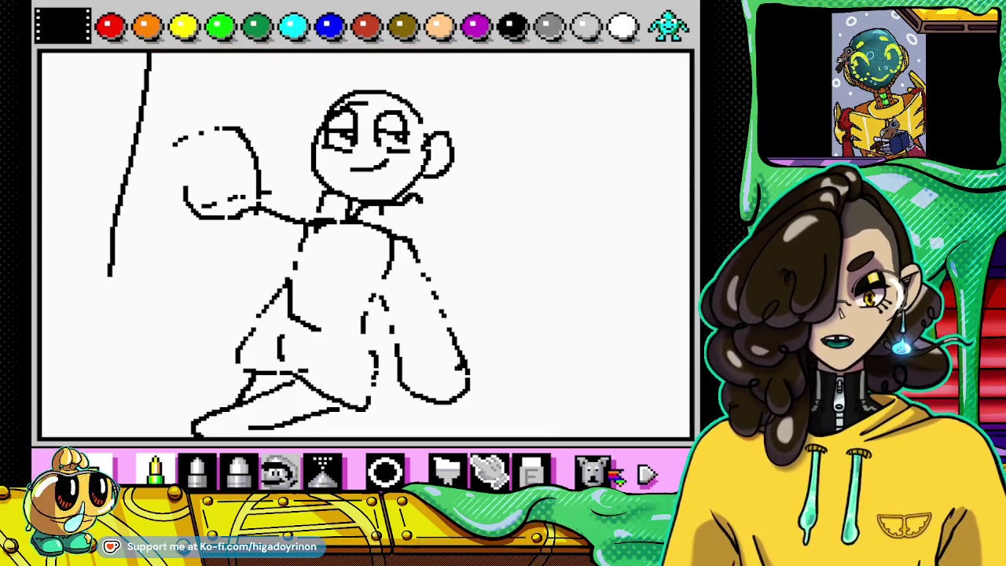
click(593, 470)
mouse_move(180, 67)
mouse_down()
mouse_move(162, 354)
mouse_move(150, 399)
mouse_move(138, 401)
mouse_up()
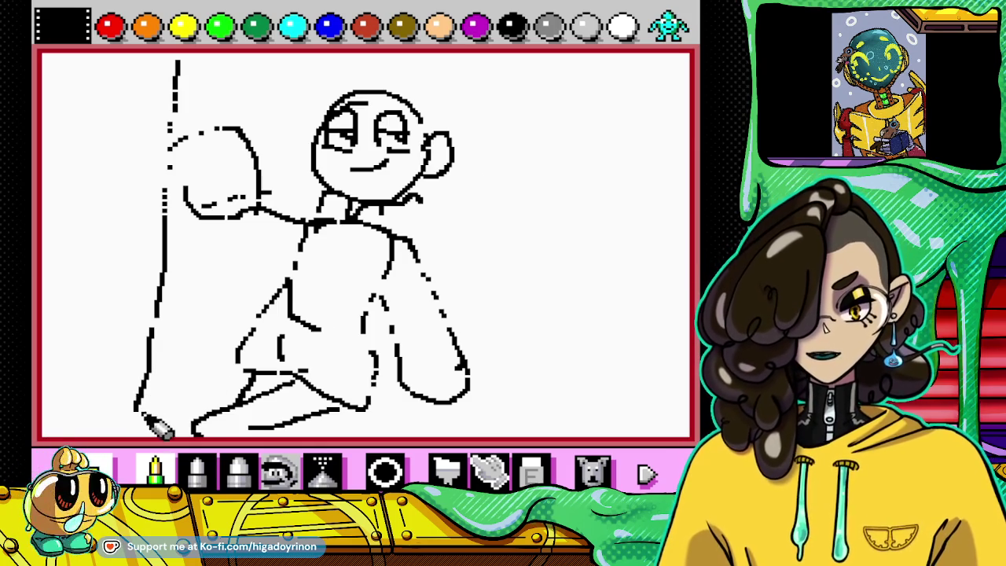
mouse_move(334, 96)
mouse_down()
mouse_move(357, 69)
mouse_move(381, 80)
mouse_up()
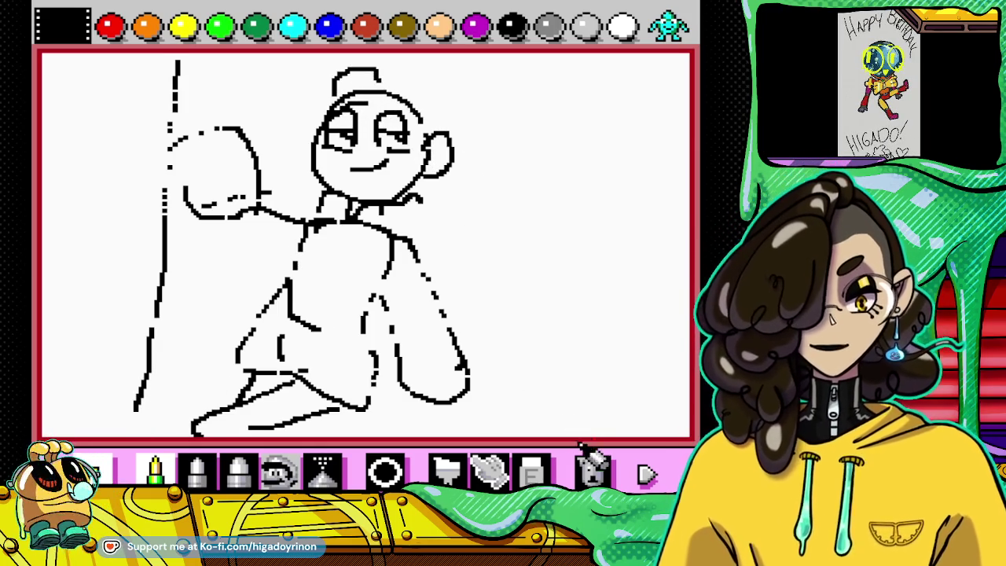
Step: Undo the old hair strokes and sketch new strands beside the ear and left of the head
click(591, 470)
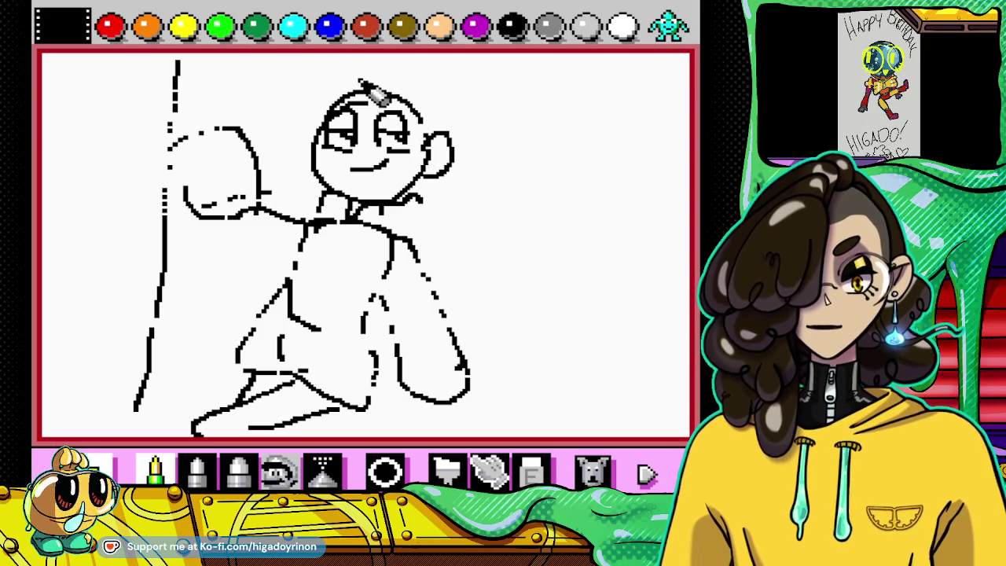
drag(347, 87, 358, 74)
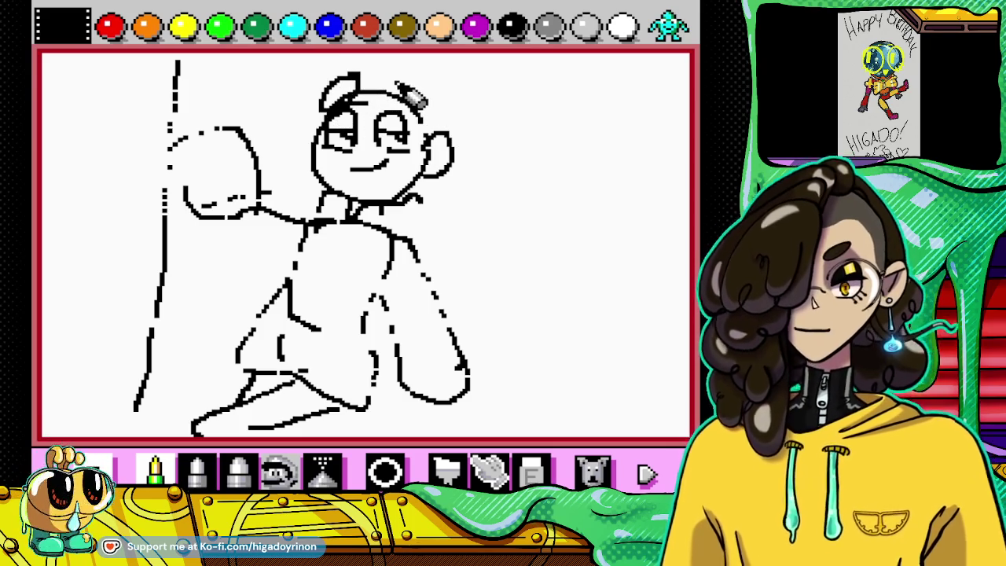
click(591, 470)
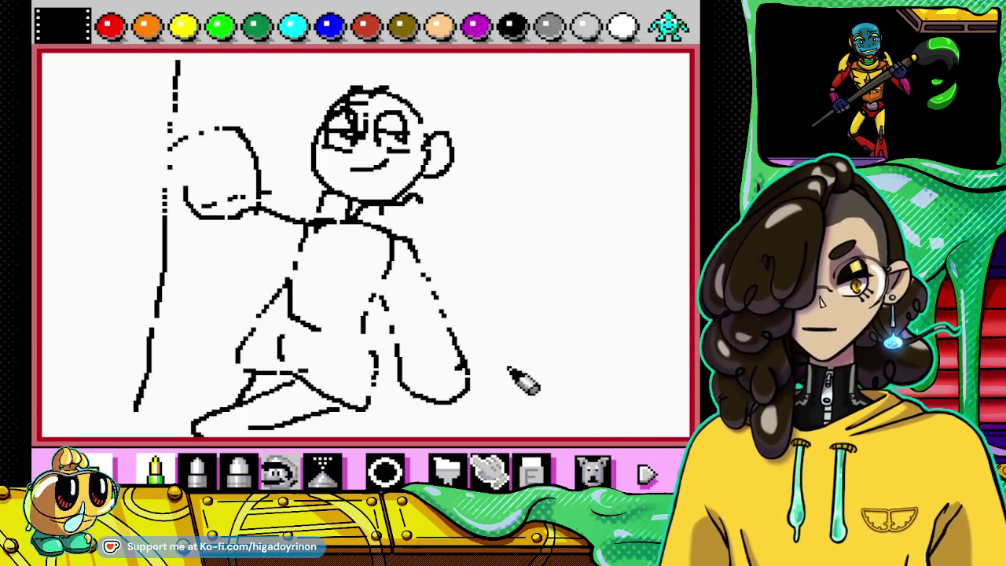
click(591, 470)
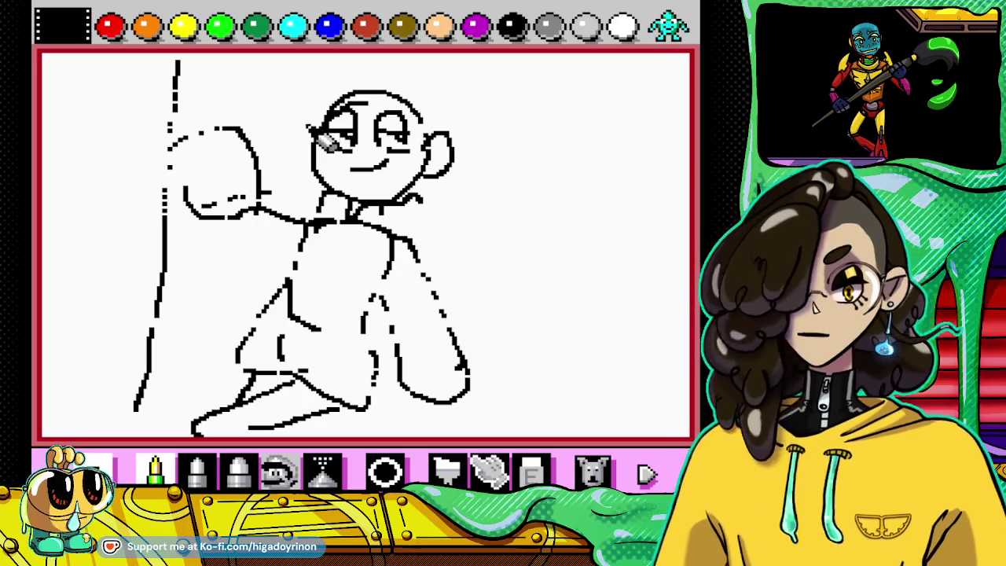
drag(309, 102, 292, 92)
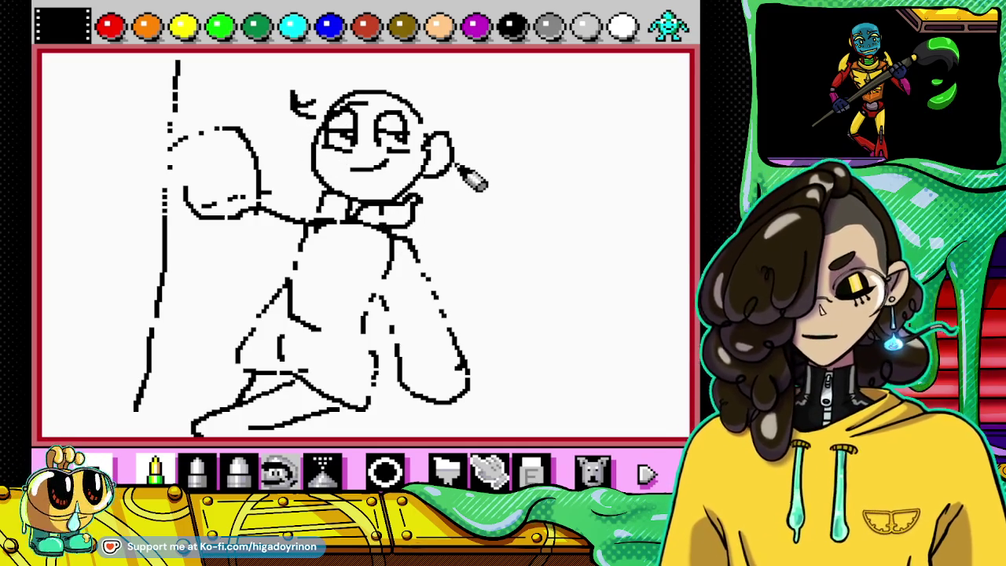
drag(468, 146, 458, 340)
drag(431, 206, 432, 263)
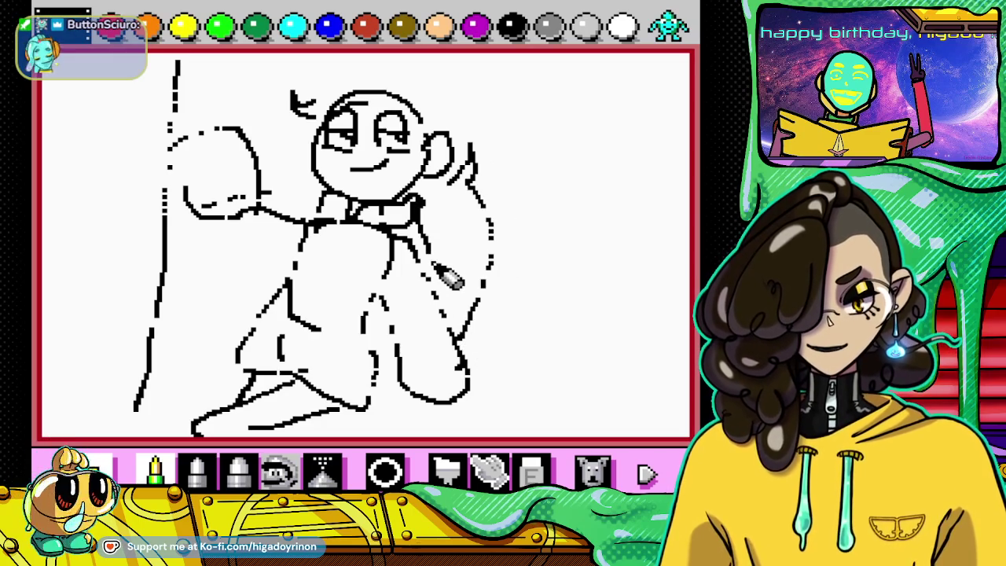
mouse_move(302, 165)
mouse_down()
mouse_move(284, 193)
mouse_move(282, 256)
mouse_move(231, 264)
mouse_up()
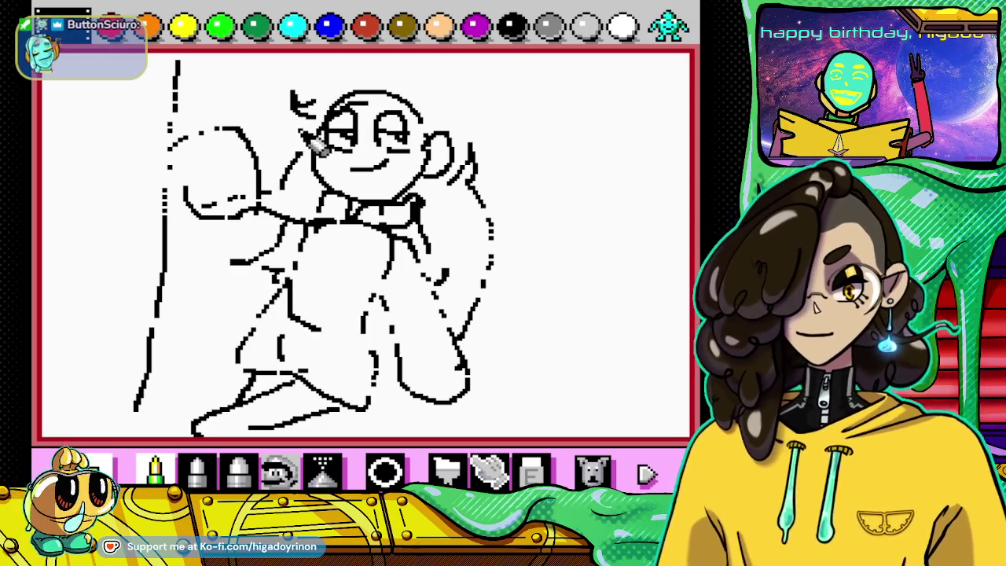
drag(273, 128, 302, 142)
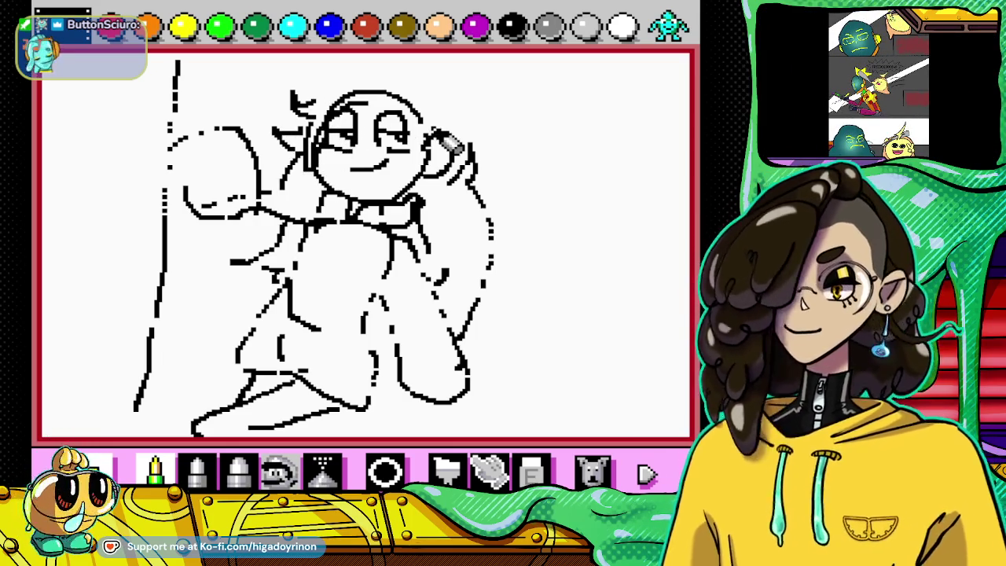
Step: Draw hair arcs over the head and long locks flowing past the right shoulder
drag(431, 146, 433, 179)
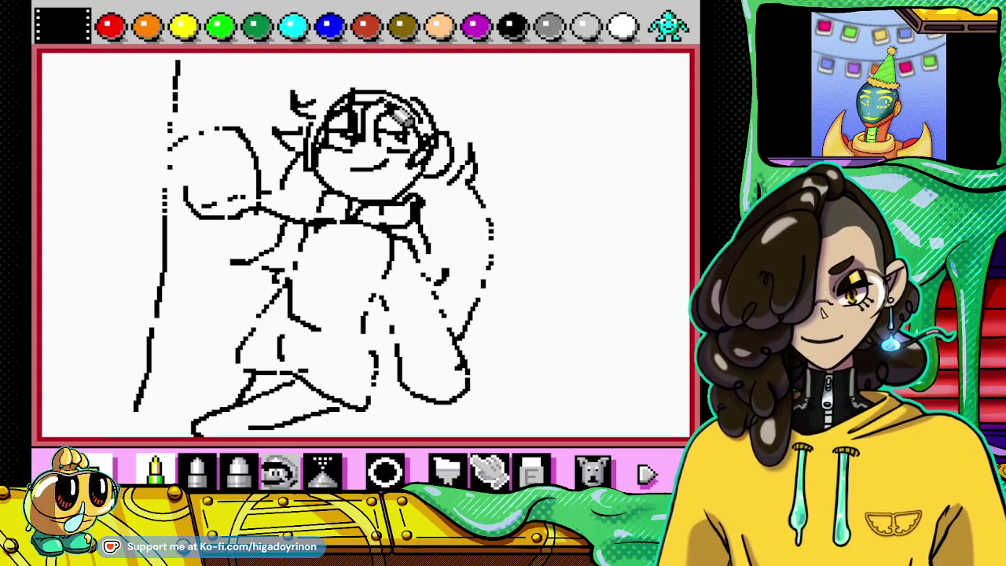
mouse_move(316, 98)
mouse_down()
mouse_move(357, 70)
mouse_move(444, 117)
mouse_up()
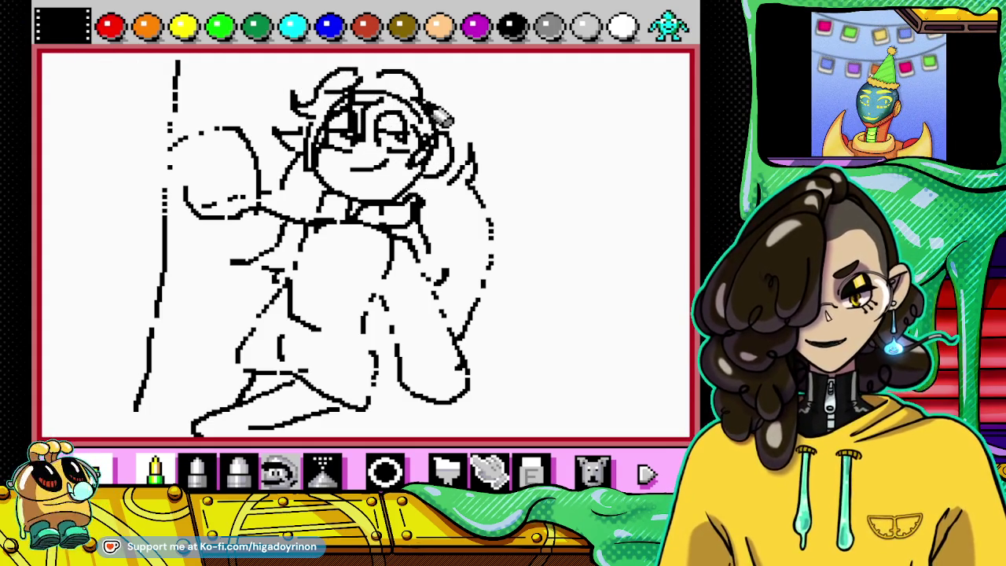
drag(382, 73, 469, 143)
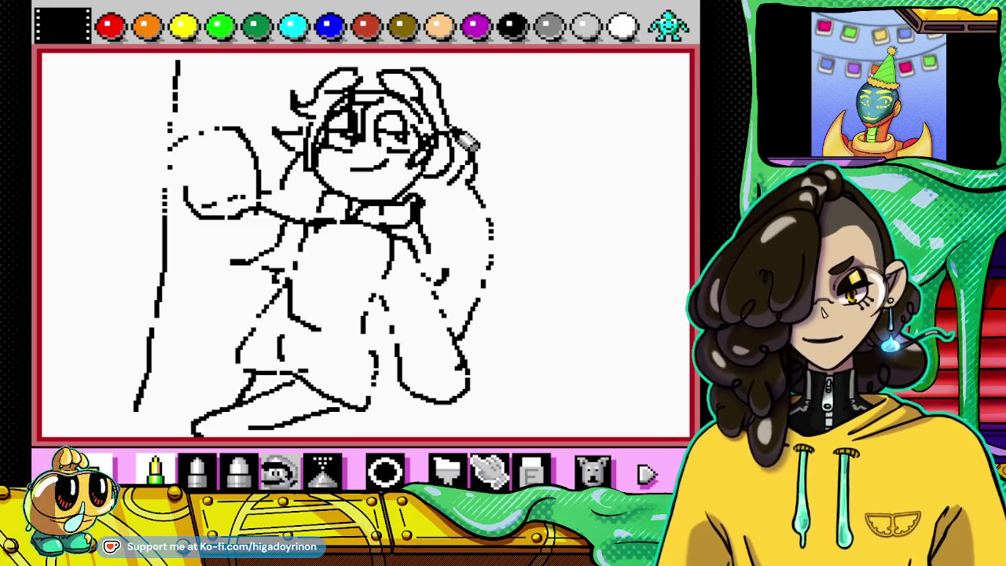
mouse_move(461, 125)
mouse_down()
mouse_move(469, 91)
mouse_move(470, 140)
mouse_up()
drag(375, 85, 402, 92)
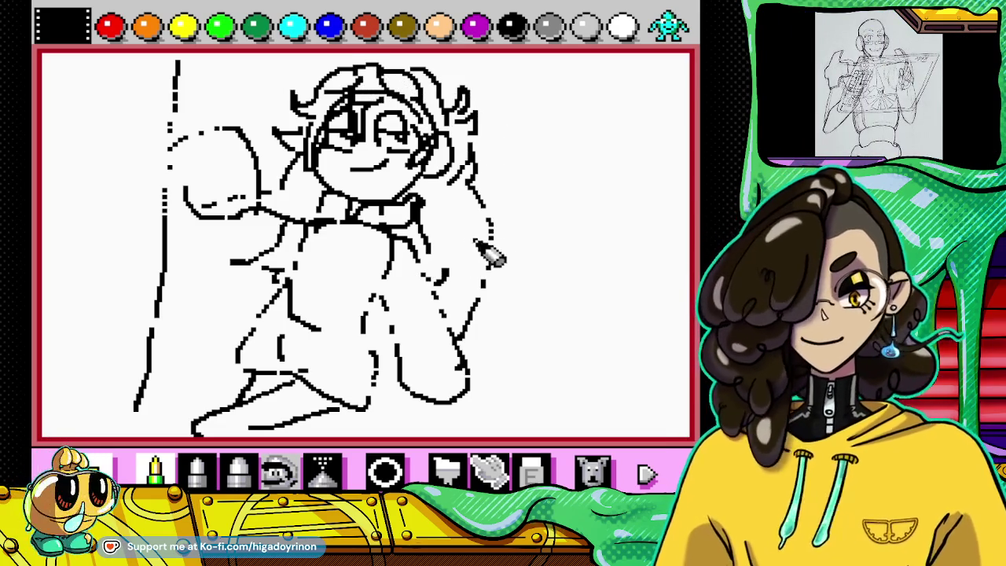
mouse_move(464, 197)
mouse_down()
mouse_move(498, 224)
mouse_move(487, 306)
mouse_up()
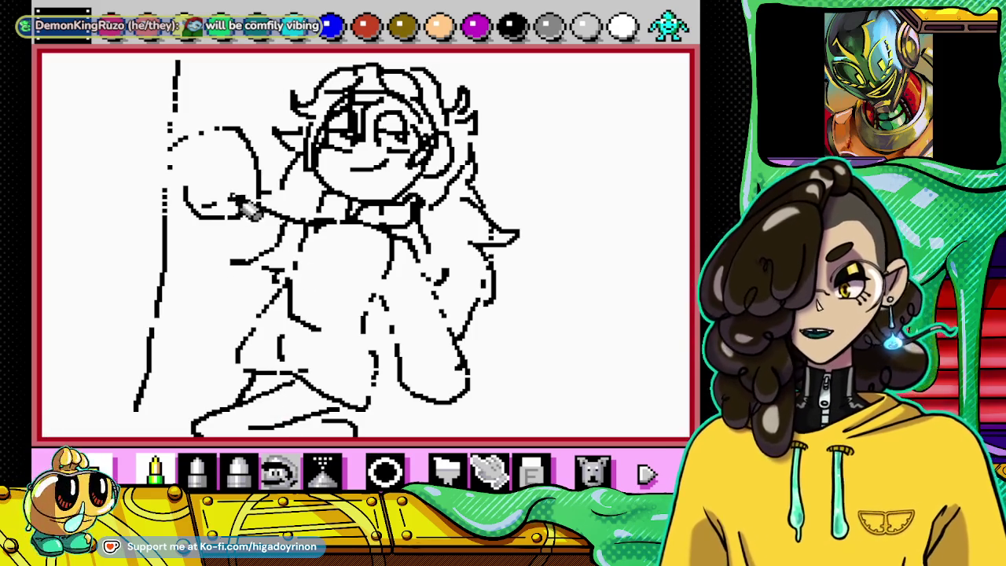
Step: Redraw the raised fist and forearm, outline the boot, and add chest detail lines
mouse_move(184, 192)
mouse_down()
mouse_move(199, 154)
mouse_move(227, 145)
mouse_move(260, 189)
mouse_move(218, 236)
mouse_up()
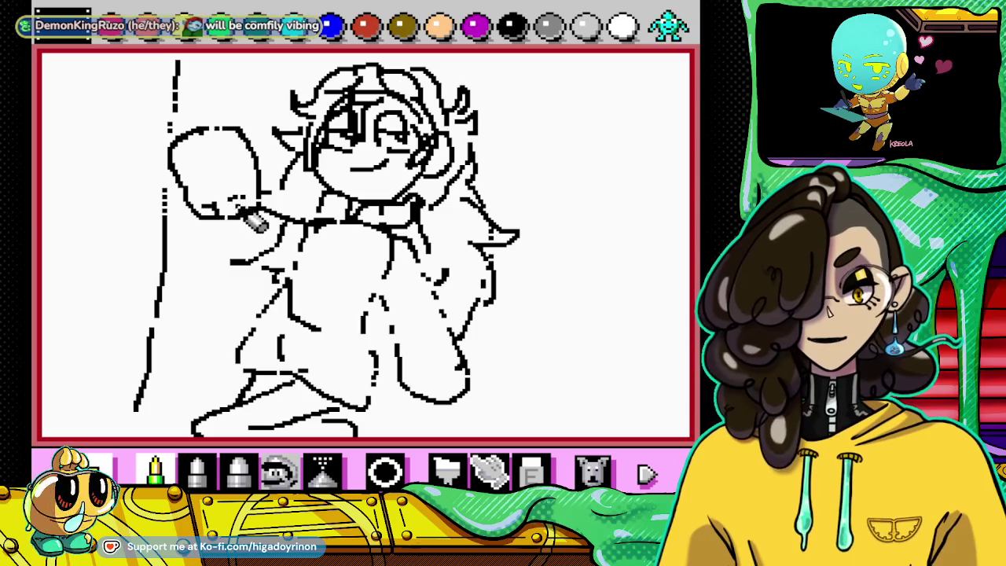
drag(179, 203, 172, 169)
drag(176, 208, 225, 248)
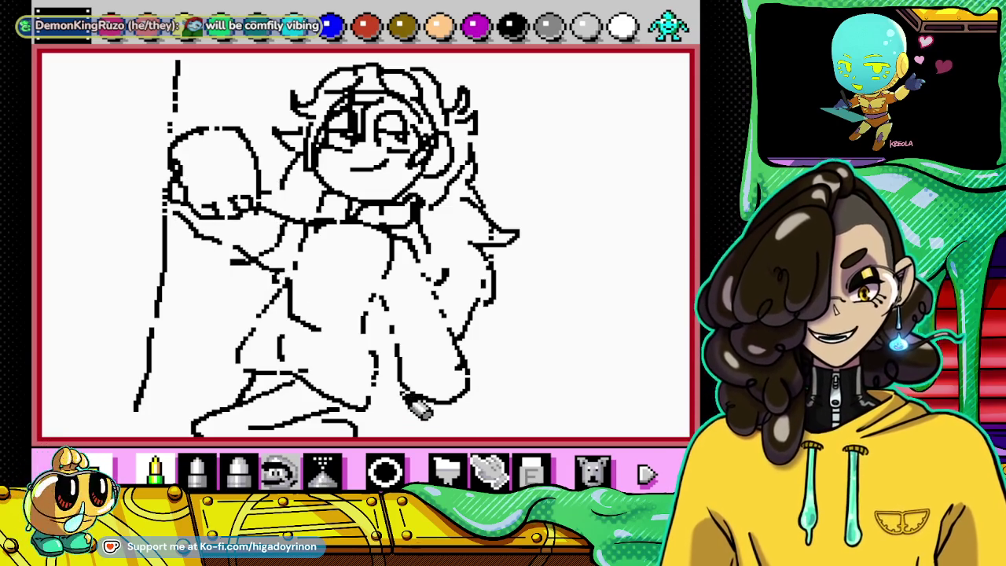
mouse_move(411, 420)
mouse_down()
mouse_move(481, 418)
mouse_move(473, 384)
mouse_up()
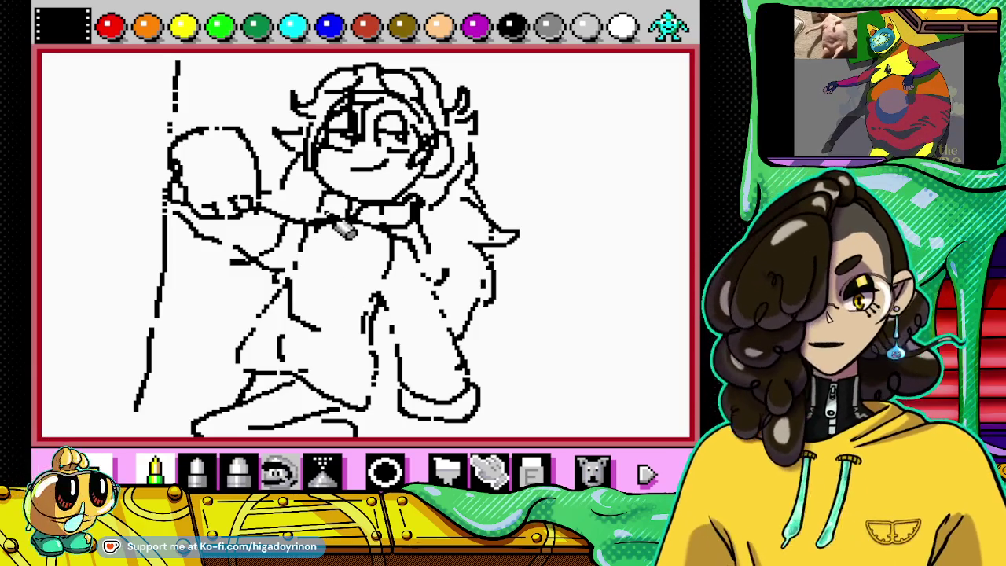
drag(312, 260, 336, 236)
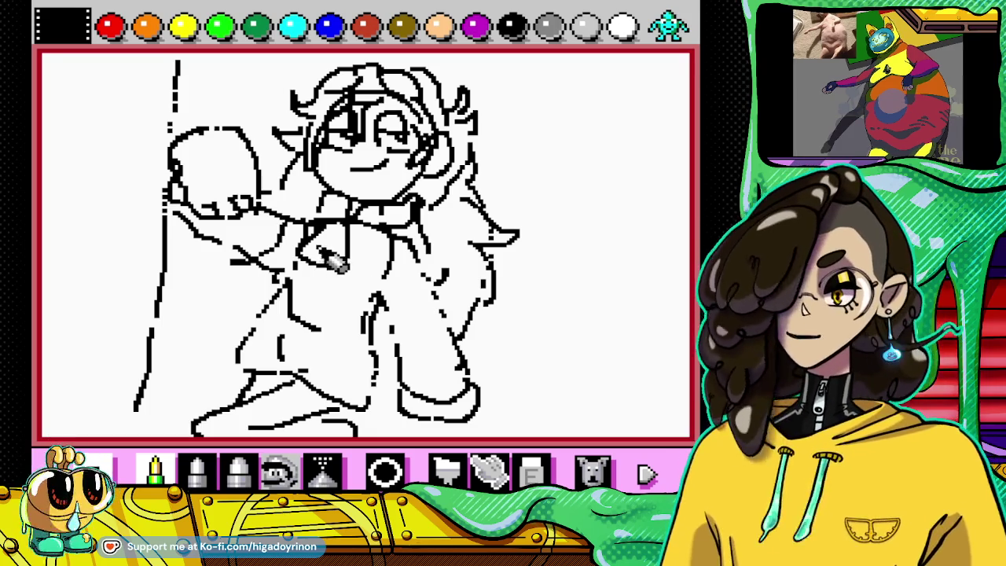
mouse_move(331, 266)
mouse_down()
mouse_move(348, 269)
mouse_move(356, 244)
mouse_up()
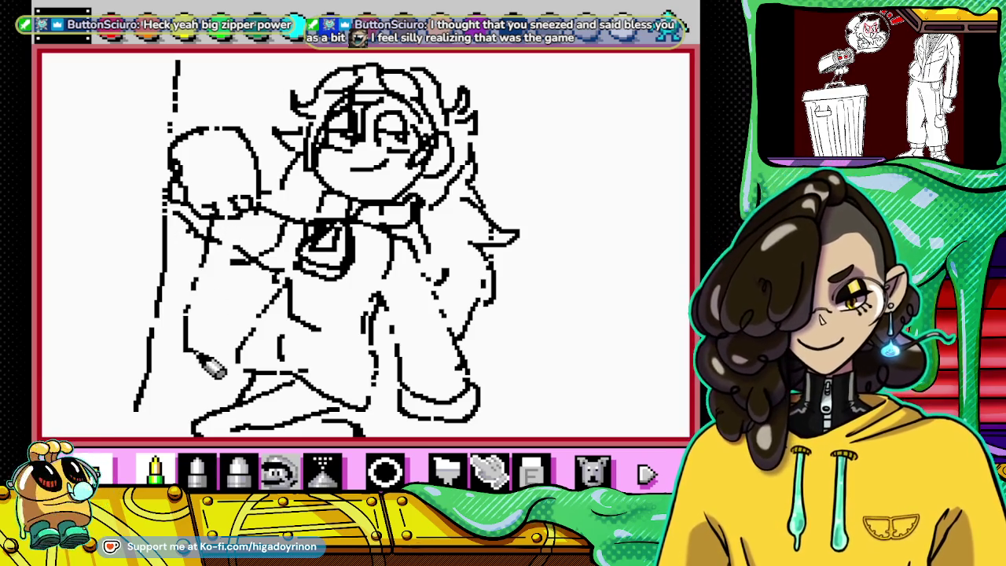
drag(238, 233, 217, 355)
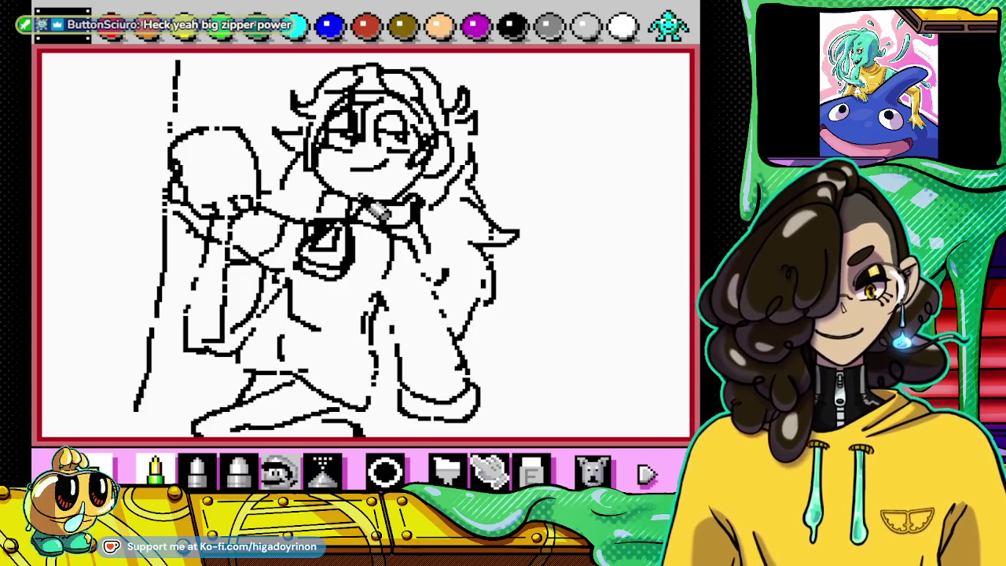
Step: Draw the left and top edges of a rectangular backdrop frame at right
mouse_move(538, 93)
mouse_down()
mouse_move(536, 197)
mouse_move(514, 328)
mouse_move(679, 351)
mouse_up()
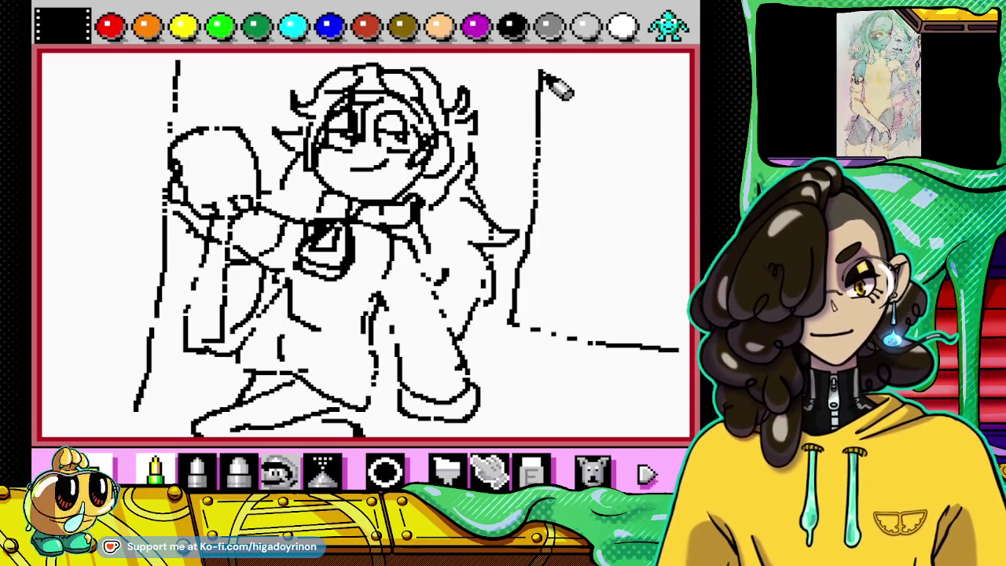
drag(583, 72, 654, 71)
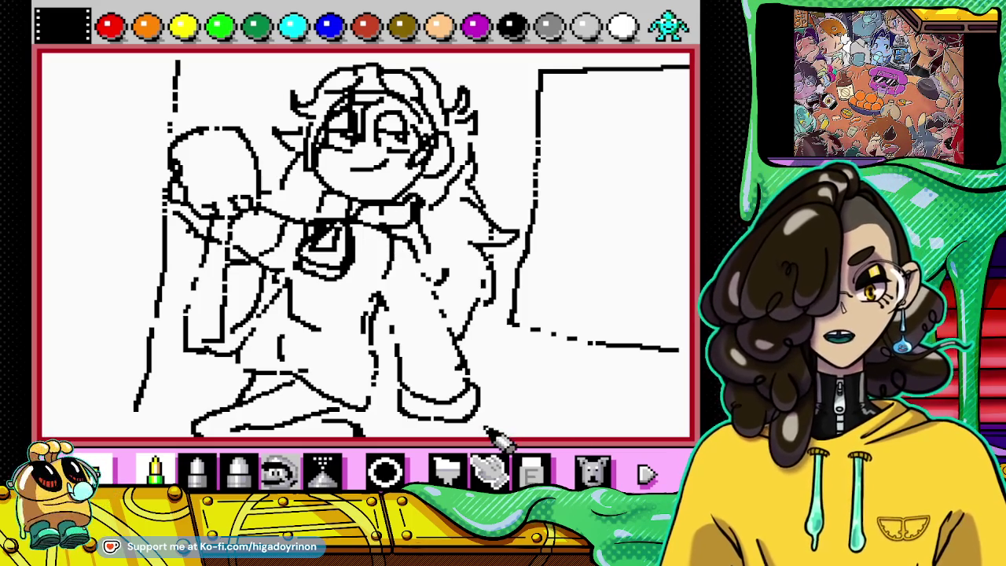
click(668, 28)
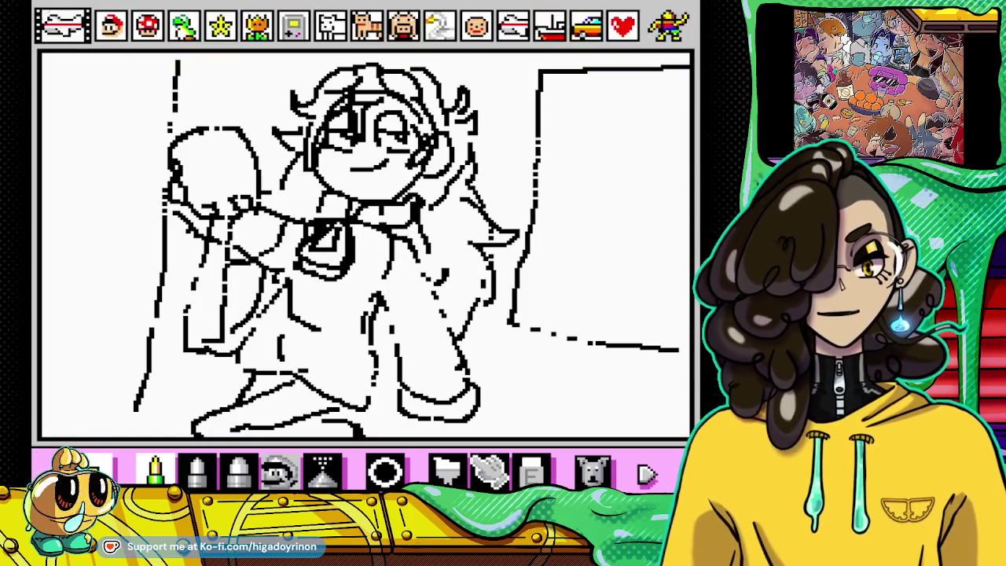
click(668, 28)
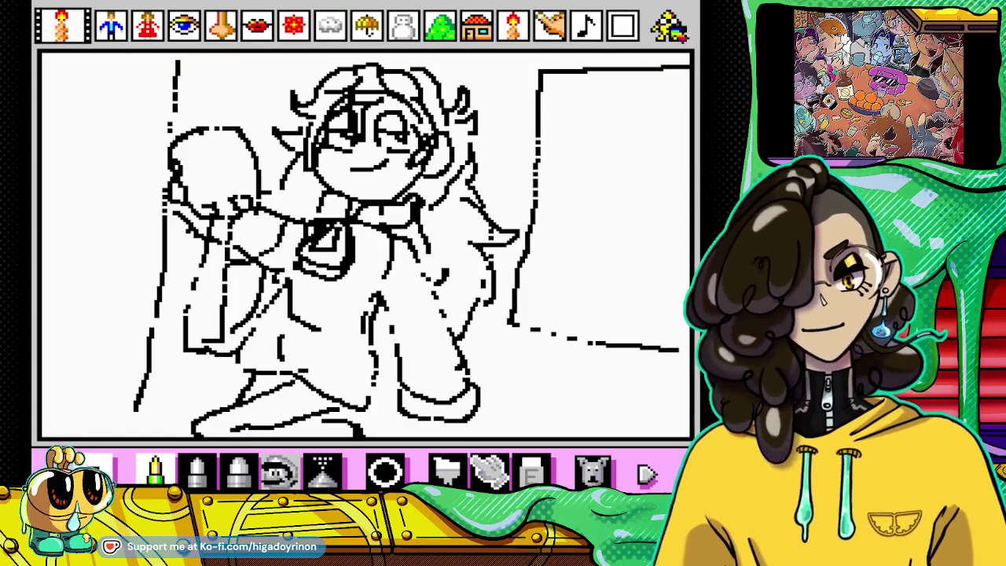
click(668, 28)
click(219, 30)
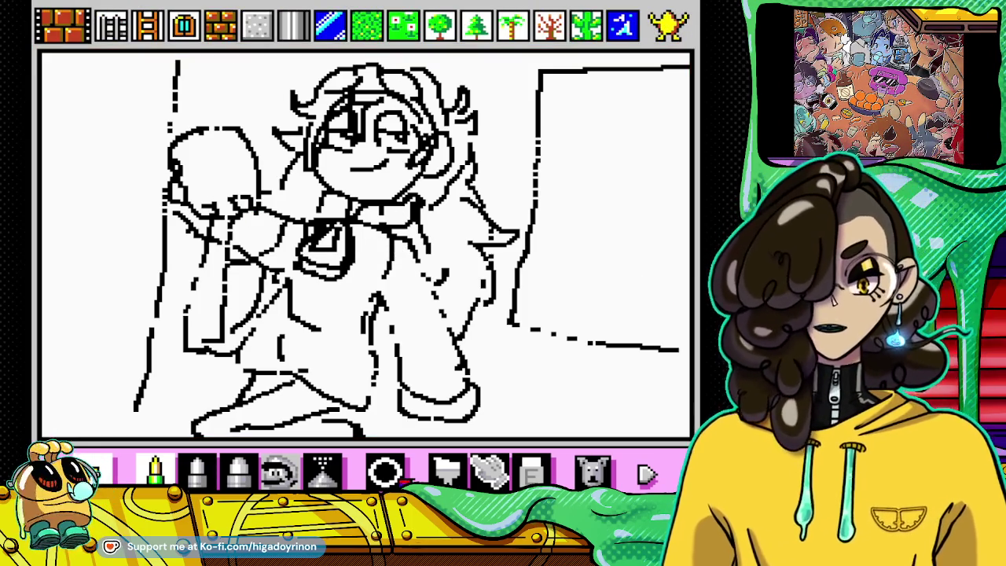
click(446, 470)
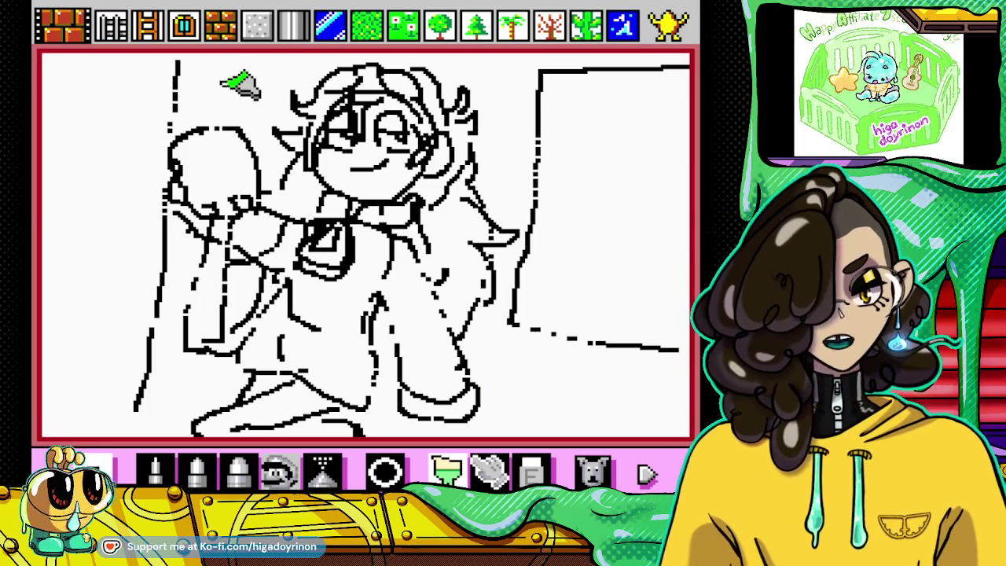
drag(209, 95, 213, 97)
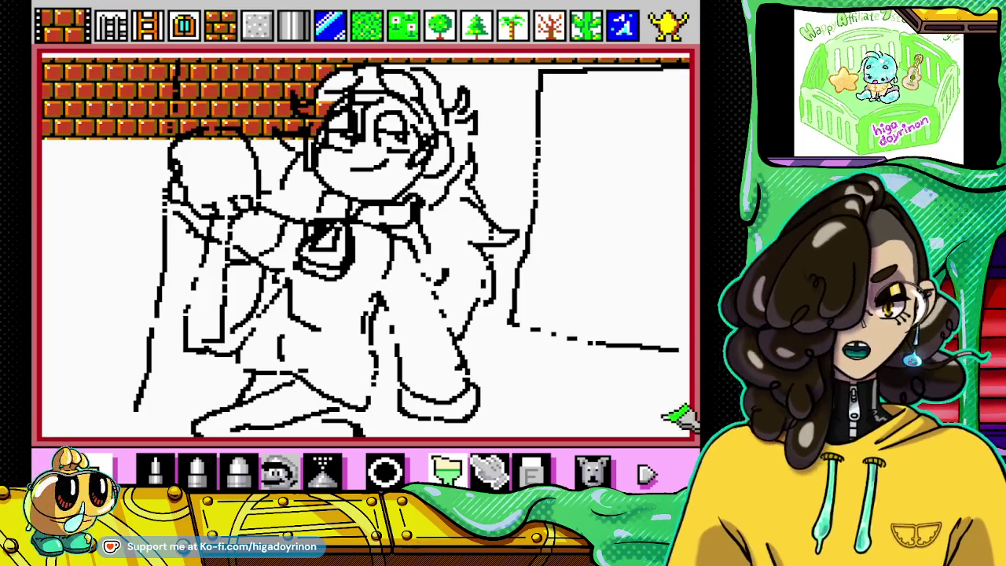
click(591, 472)
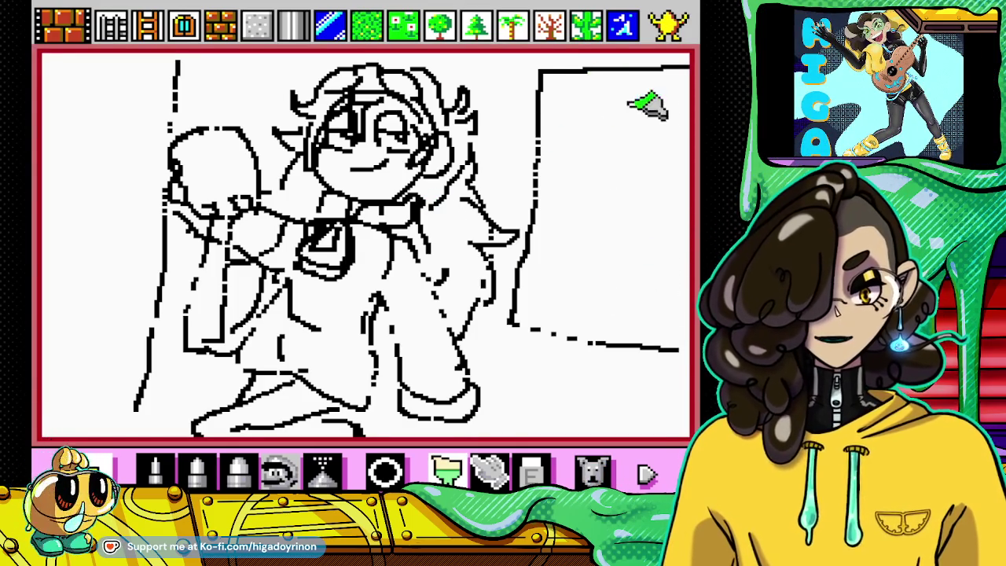
click(154, 470)
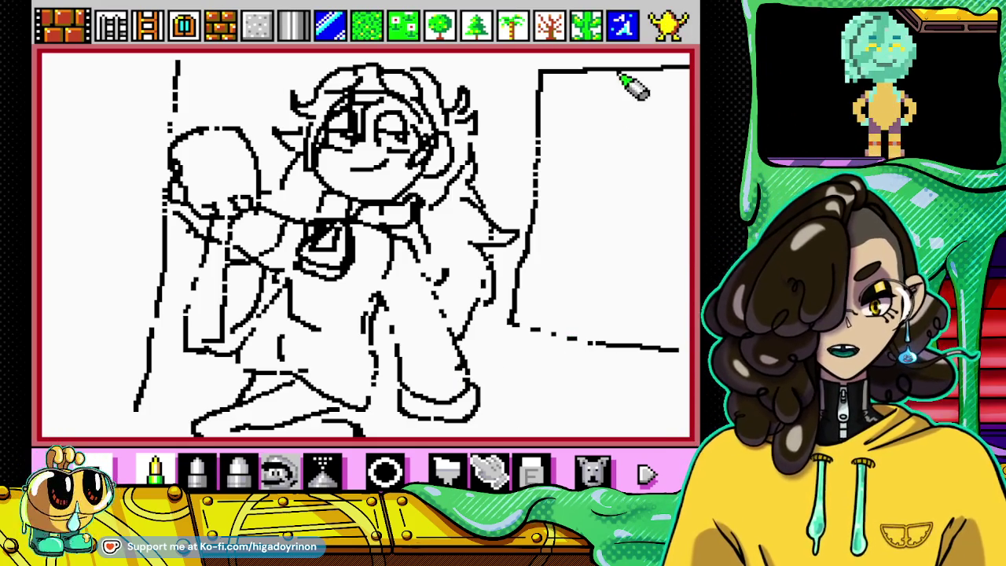
click(668, 27)
click(668, 27)
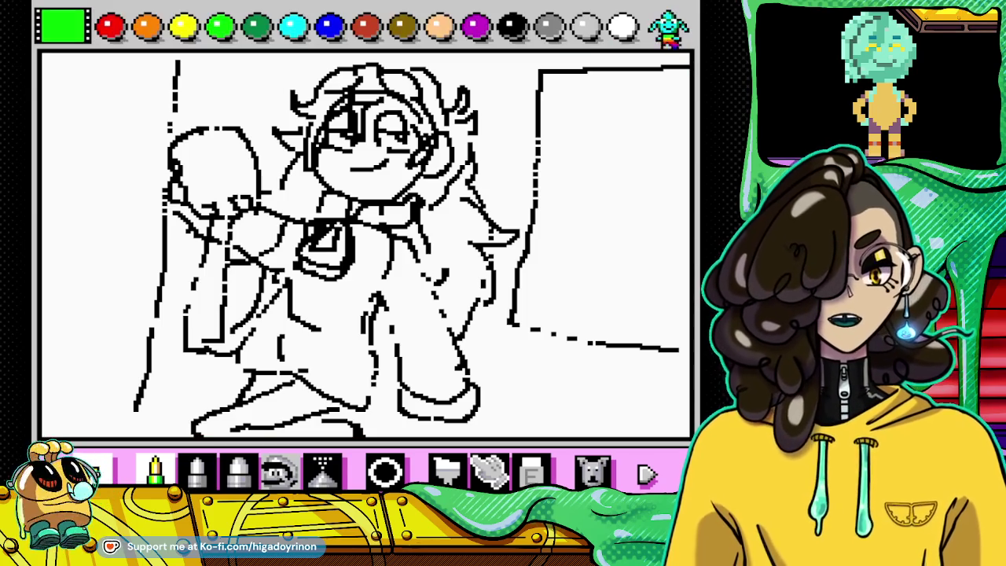
Step: Pick black as the pencil colour for the frame outline
click(510, 30)
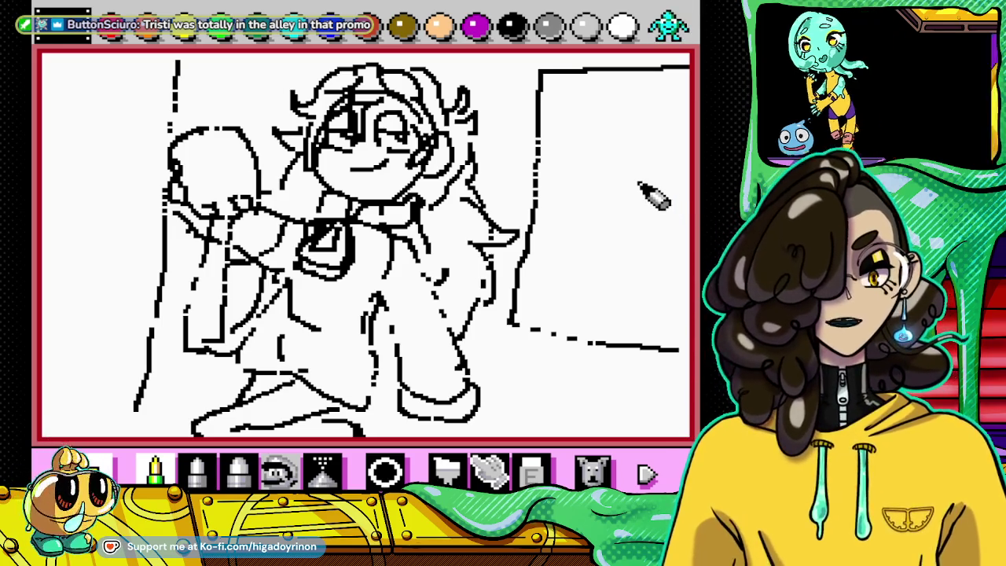
Step: Draw the round face outline and a dark-filled grinning mouth inside the right frame
mouse_move(644, 128)
mouse_down()
mouse_move(602, 169)
mouse_move(590, 228)
mouse_move(627, 250)
mouse_move(684, 225)
mouse_move(688, 177)
mouse_move(641, 141)
mouse_move(583, 174)
mouse_move(680, 187)
mouse_up()
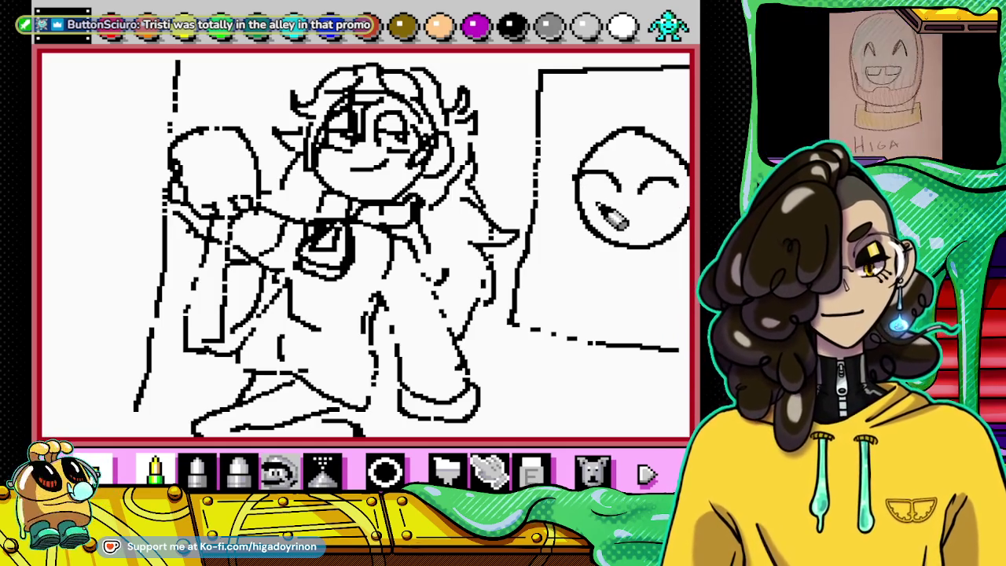
drag(602, 206, 657, 219)
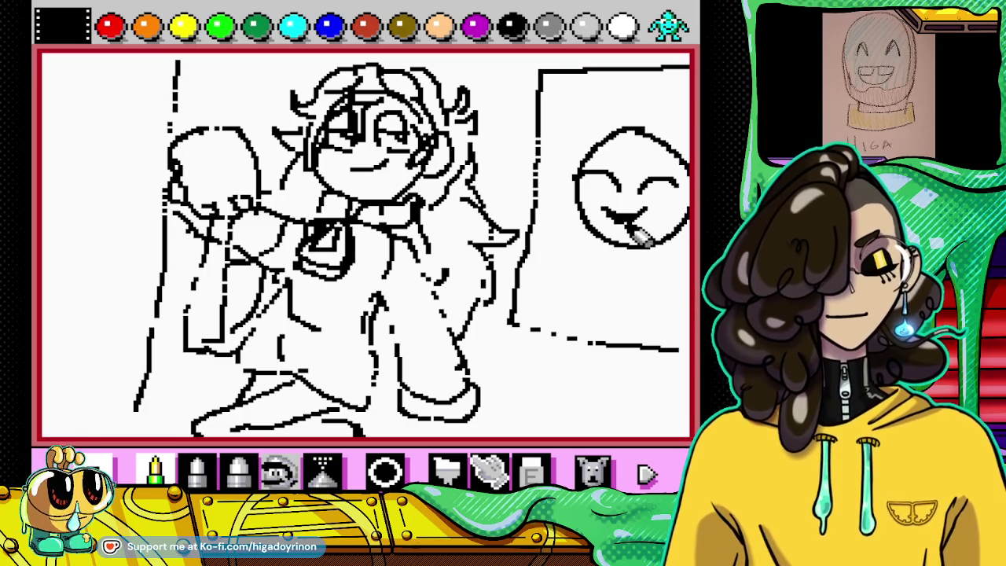
drag(621, 215, 643, 225)
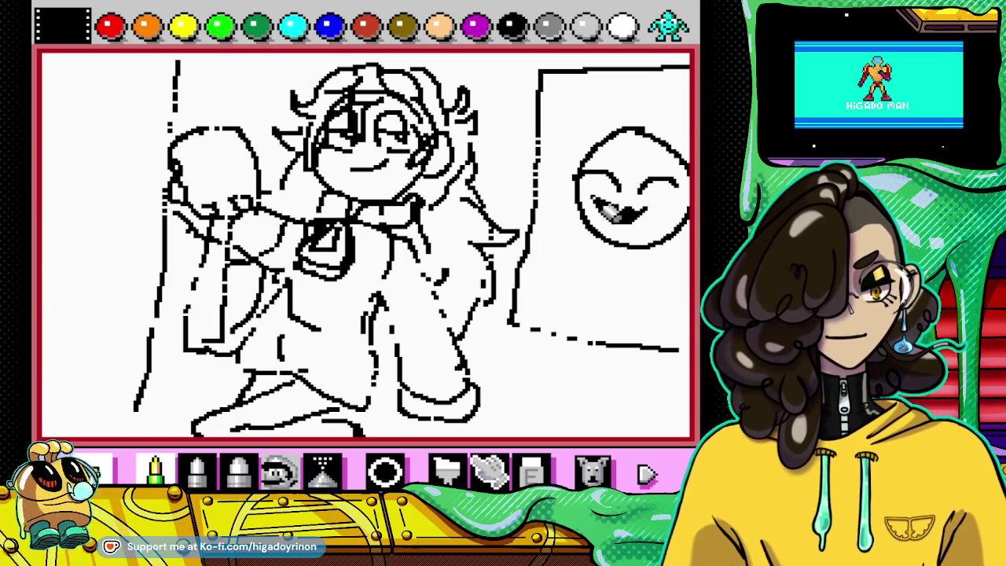
Step: Try an arc above the face and a stick-figure body, undoing both with the undo dog
drag(605, 122, 555, 171)
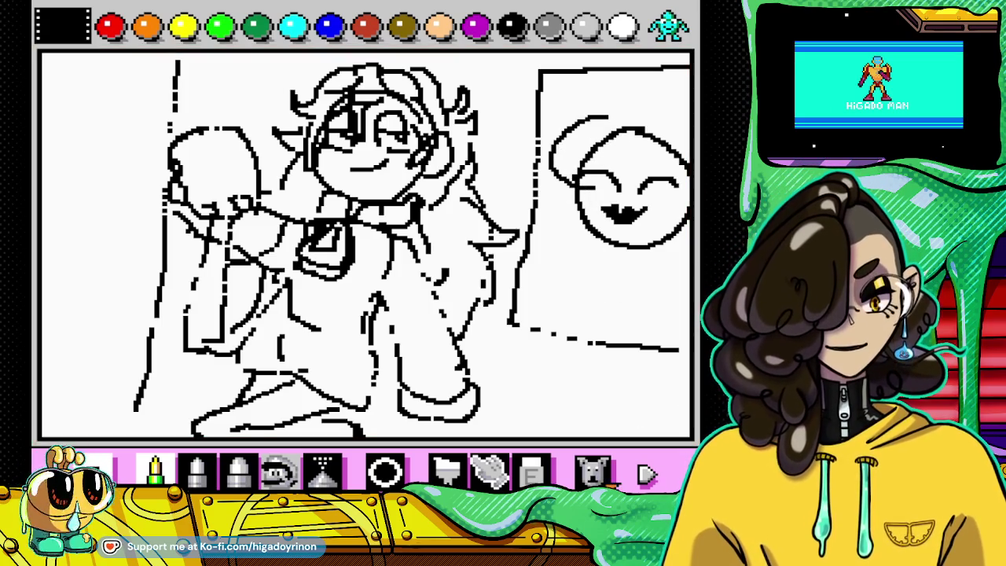
click(591, 472)
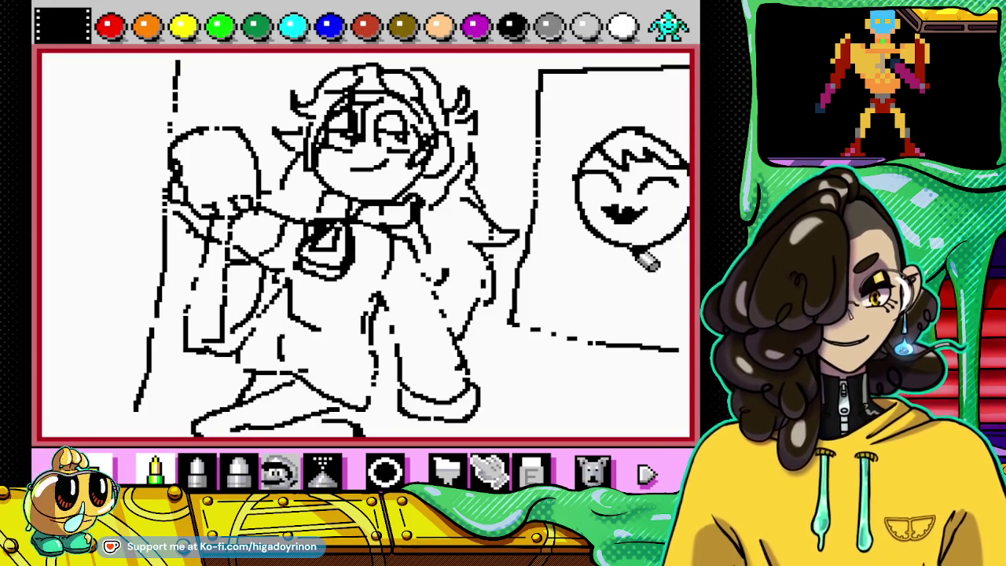
drag(621, 251, 591, 304)
drag(633, 256, 629, 330)
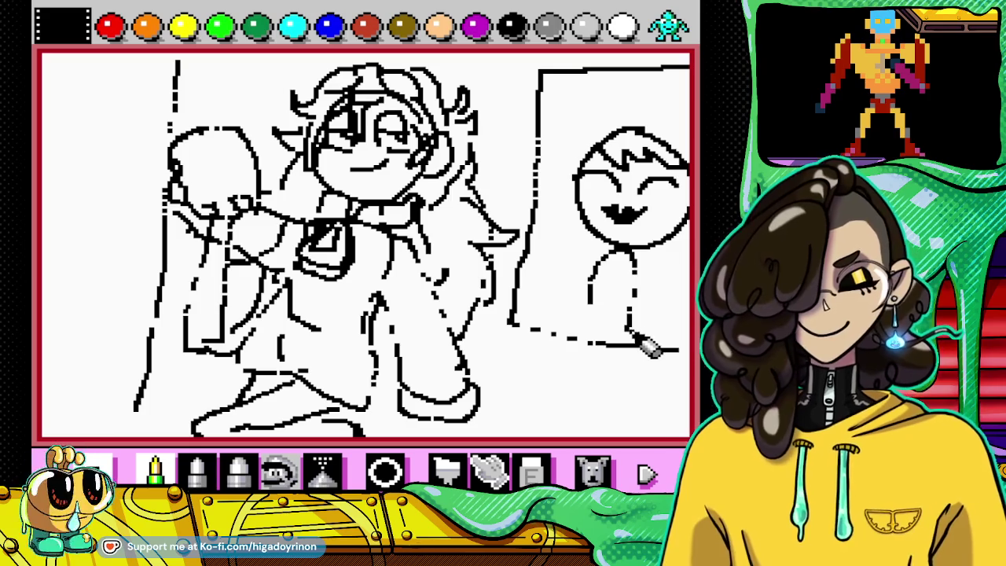
click(641, 456)
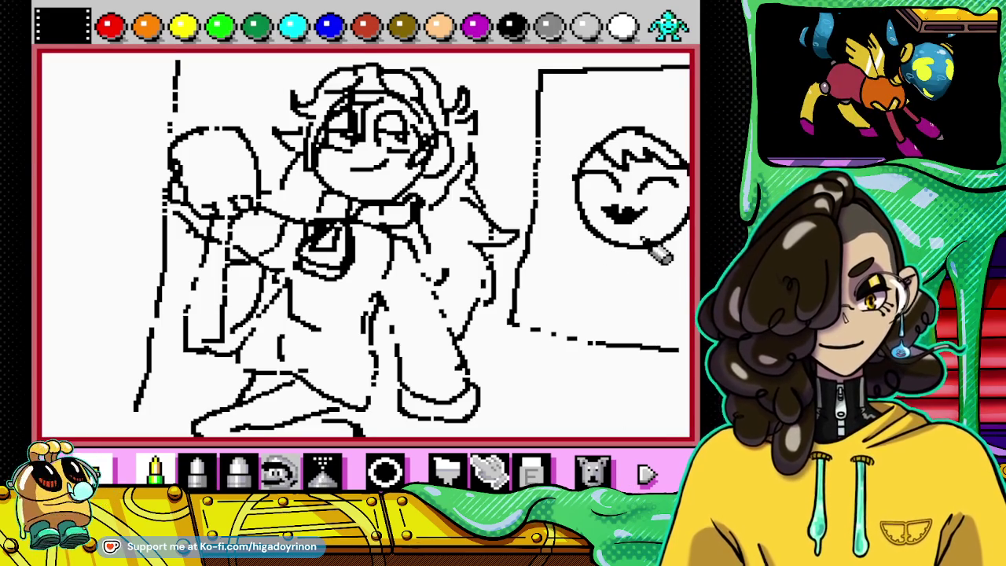
Step: Draw zigzag spiky hair and a hat-like outline above the face
drag(576, 140, 609, 132)
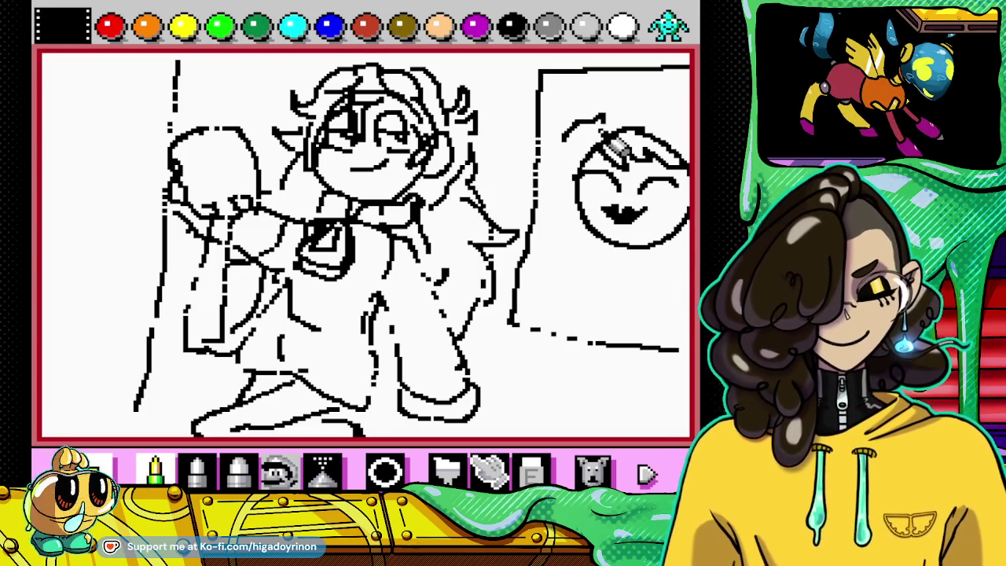
drag(586, 166, 624, 149)
drag(580, 189, 607, 182)
drag(622, 145, 641, 125)
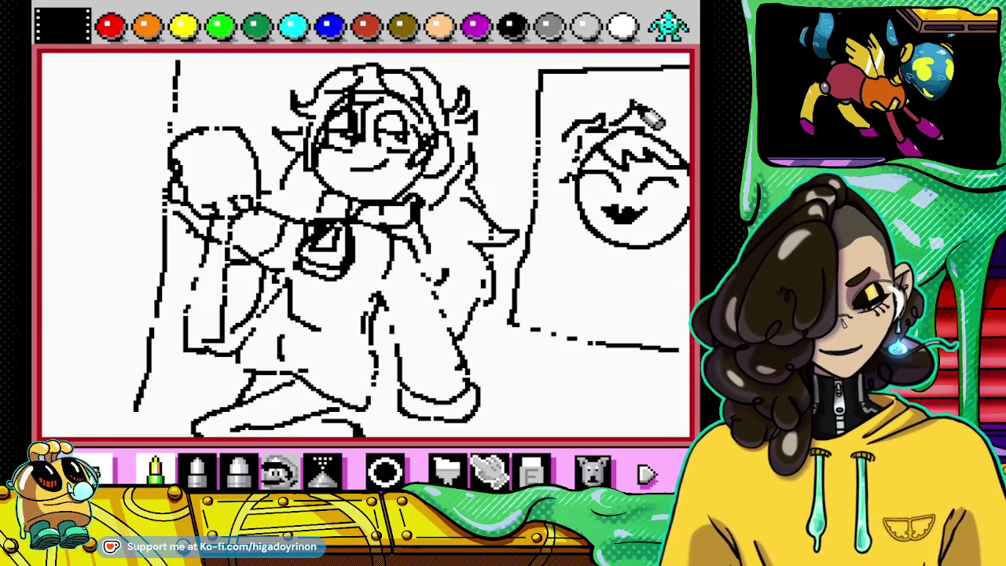
mouse_move(586, 143)
mouse_down()
mouse_move(567, 85)
mouse_move(635, 106)
mouse_up()
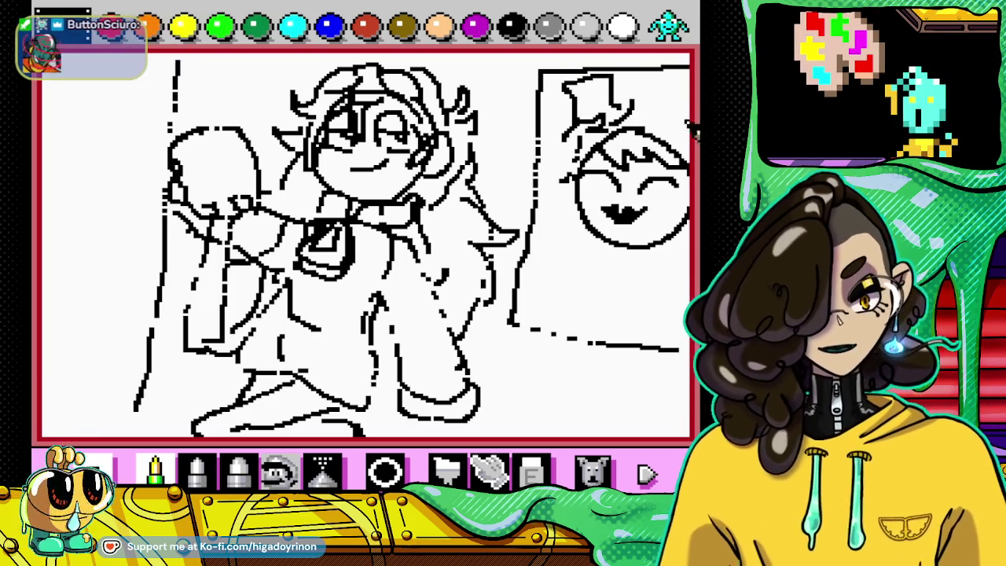
drag(640, 130, 691, 162)
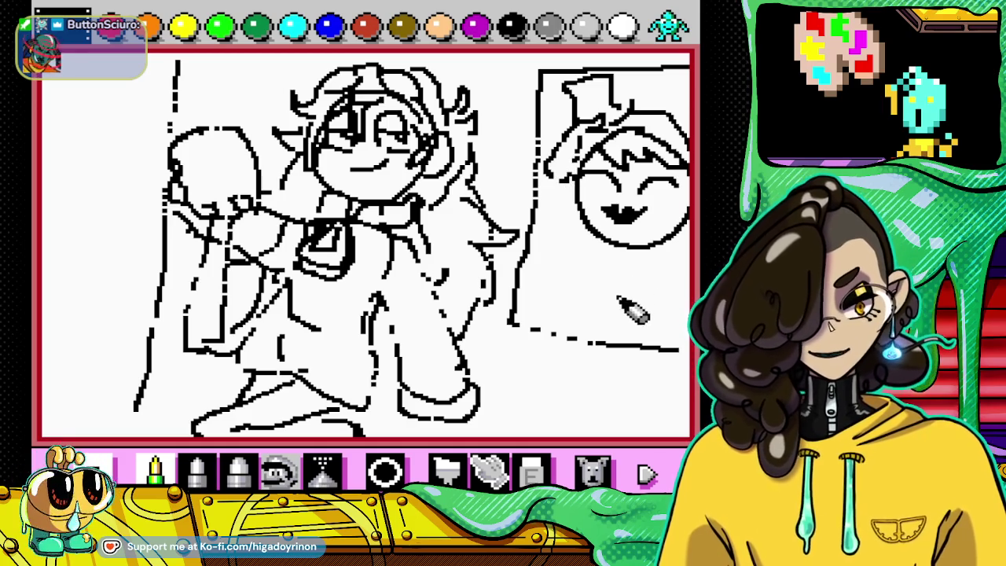
Step: Sketch a stick-figure body under the grinning face, then undo it
mouse_move(646, 239)
mouse_down()
mouse_move(613, 301)
mouse_move(657, 298)
mouse_up()
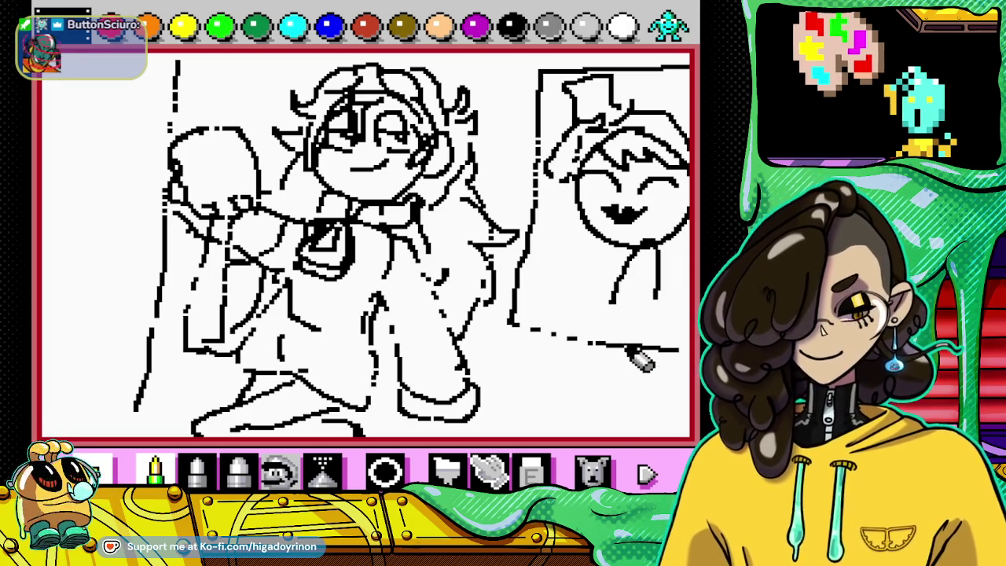
click(611, 470)
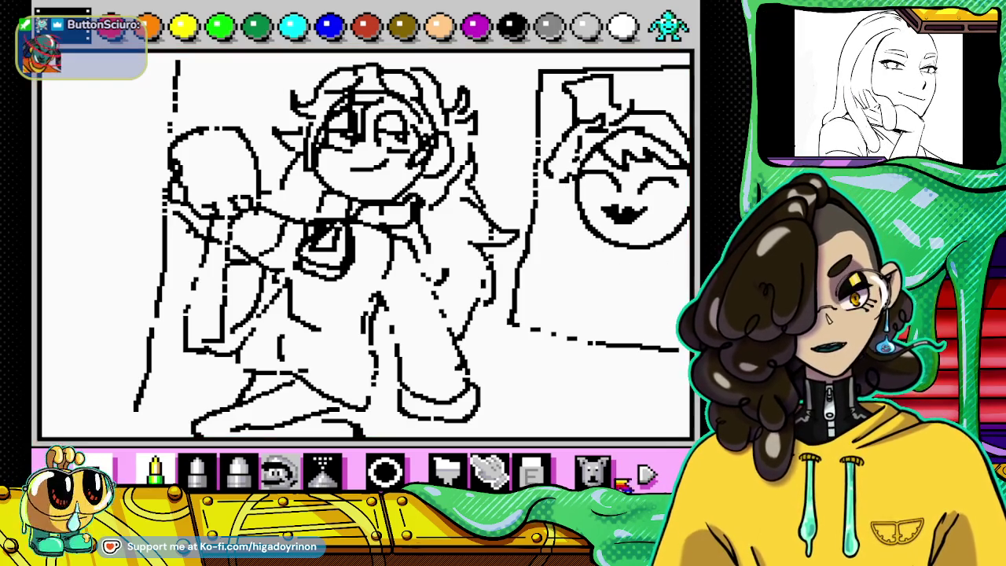
click(532, 471)
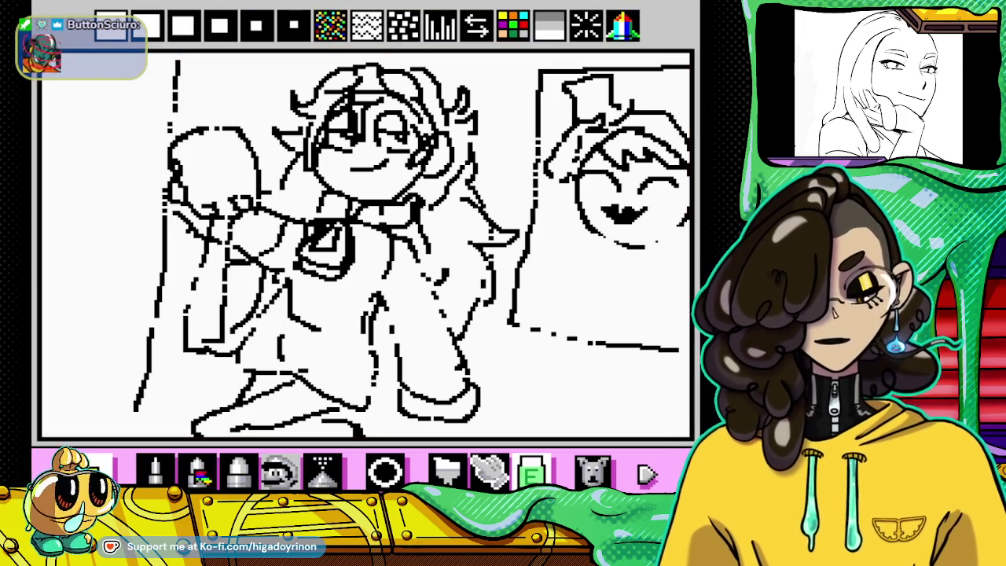
Step: Erase the face's lower-left outline and chin, then redraw and undo the chin line
mouse_move(570, 189)
mouse_down()
mouse_move(586, 236)
mouse_move(652, 249)
mouse_up()
key(p)
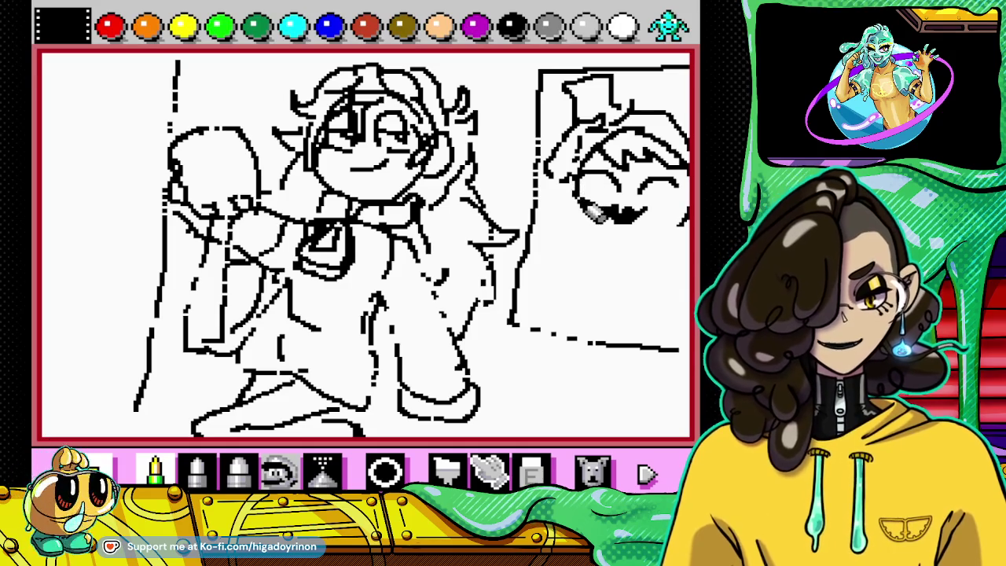
key(ctrl+y)
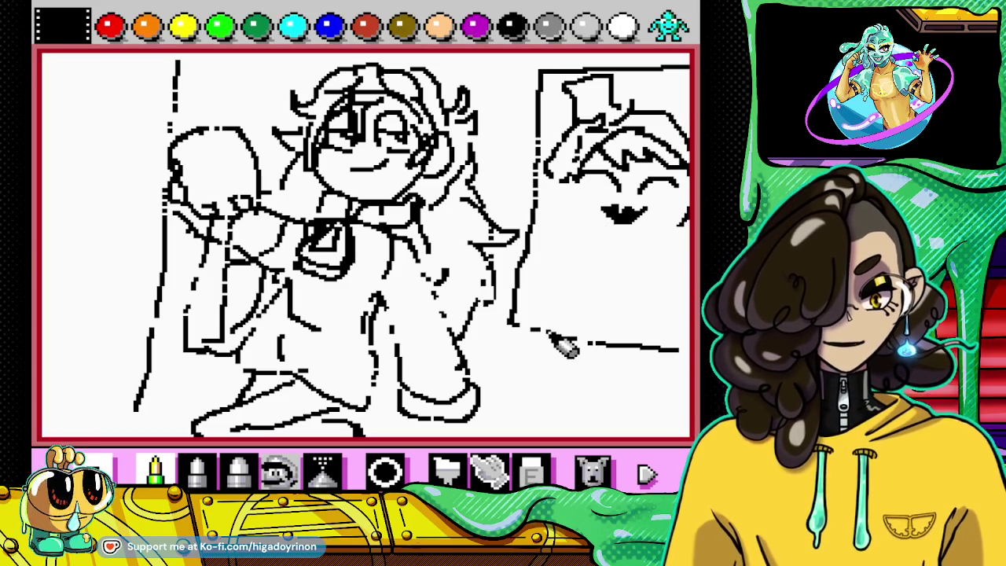
mouse_move(576, 203)
mouse_down()
mouse_move(585, 236)
mouse_move(609, 247)
mouse_move(676, 224)
mouse_up()
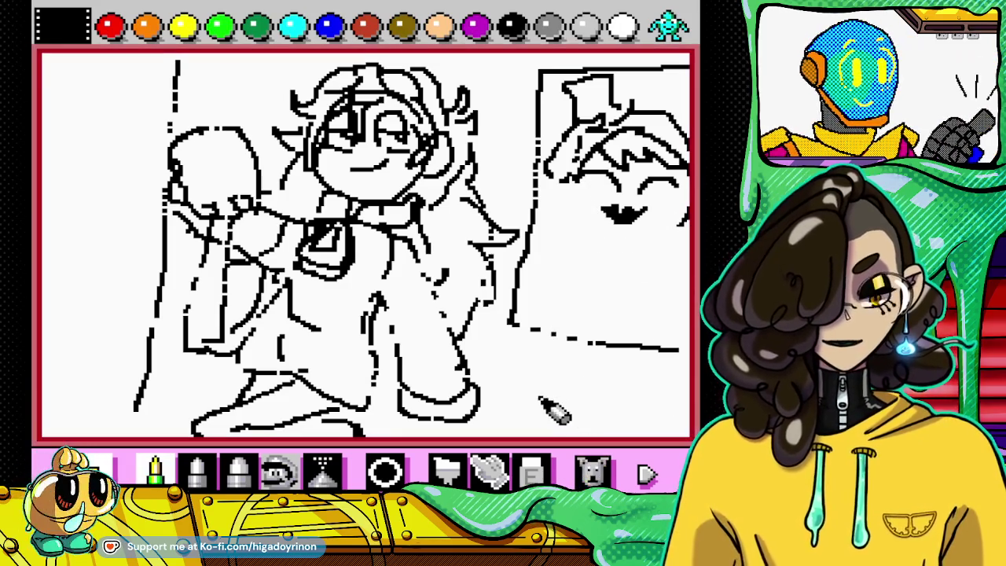
click(590, 470)
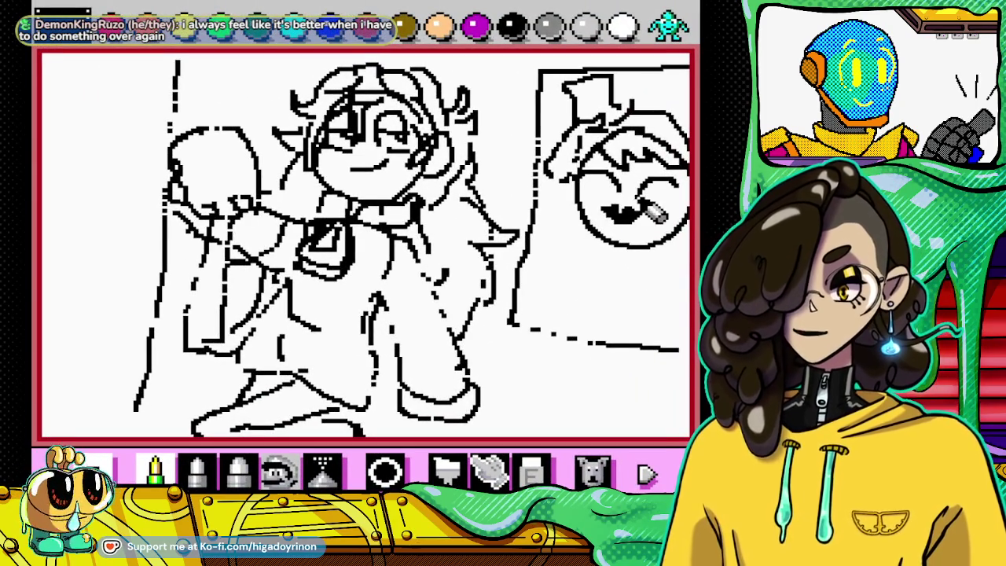
Step: Fill the grinning mouth solid black and erase stray pixels on the collar
drag(633, 224, 621, 213)
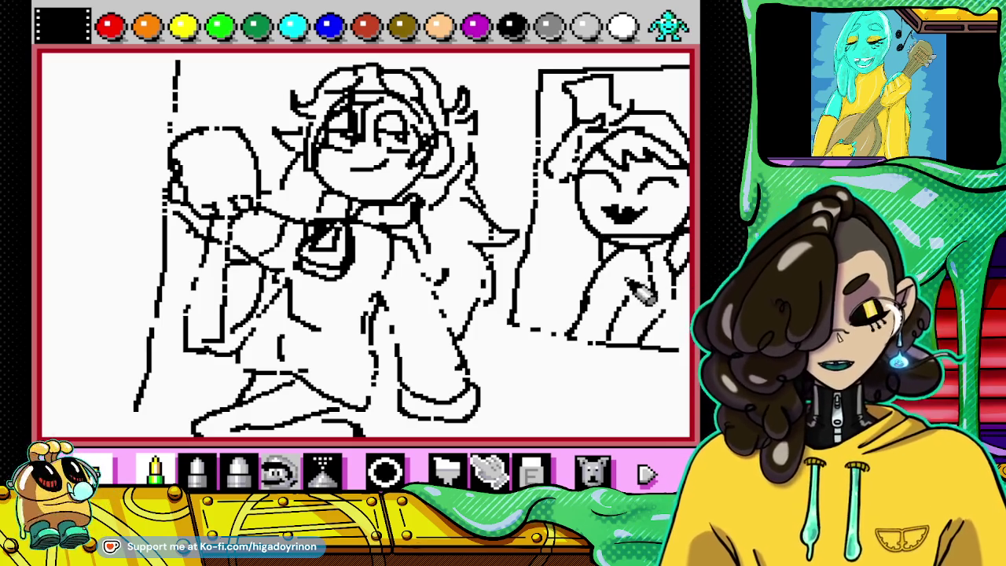
click(532, 472)
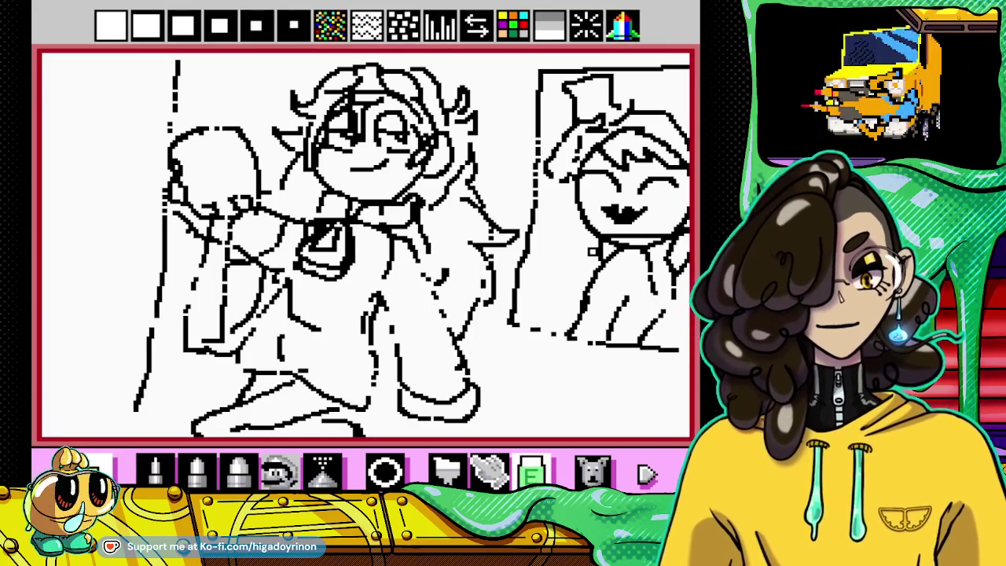
drag(589, 251, 677, 255)
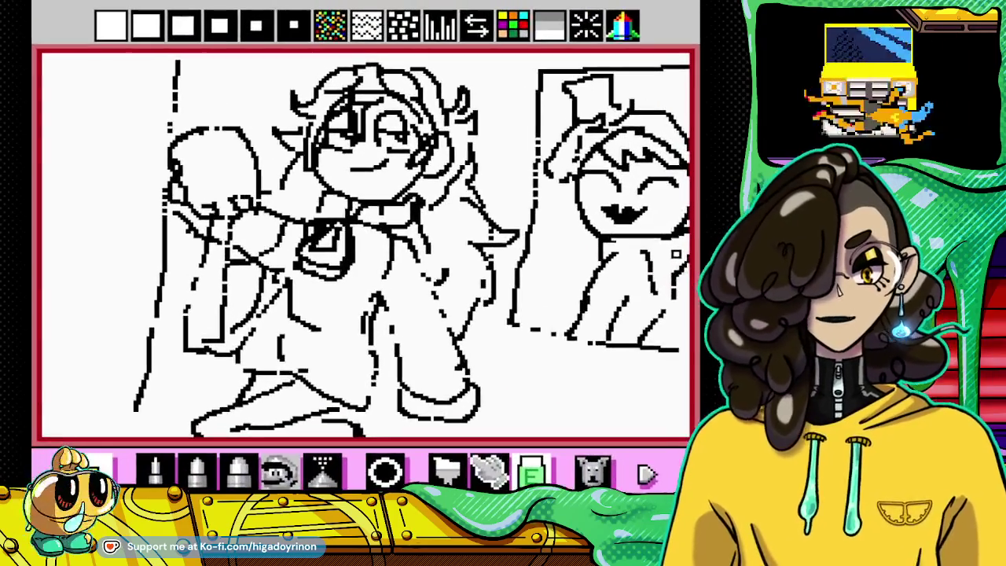
Step: Open the emulator's suspend menu and move to Create Suspend Point
key(Escape)
key(Down)
key(Down)
key(Right)
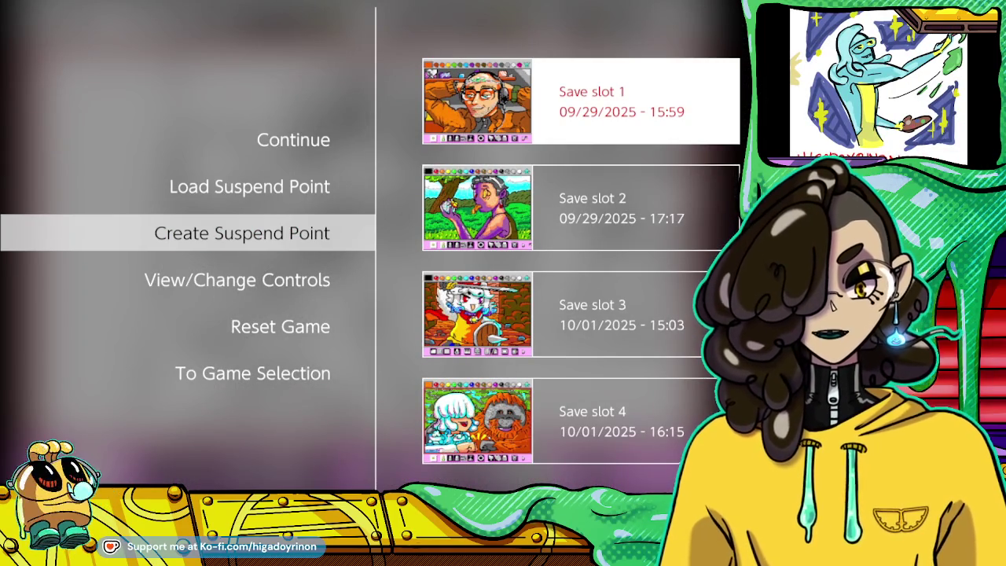
Step: Overwrite Save slot 1 with the current sketch, confirming Yes, then resume Mario Paint
key(Return)
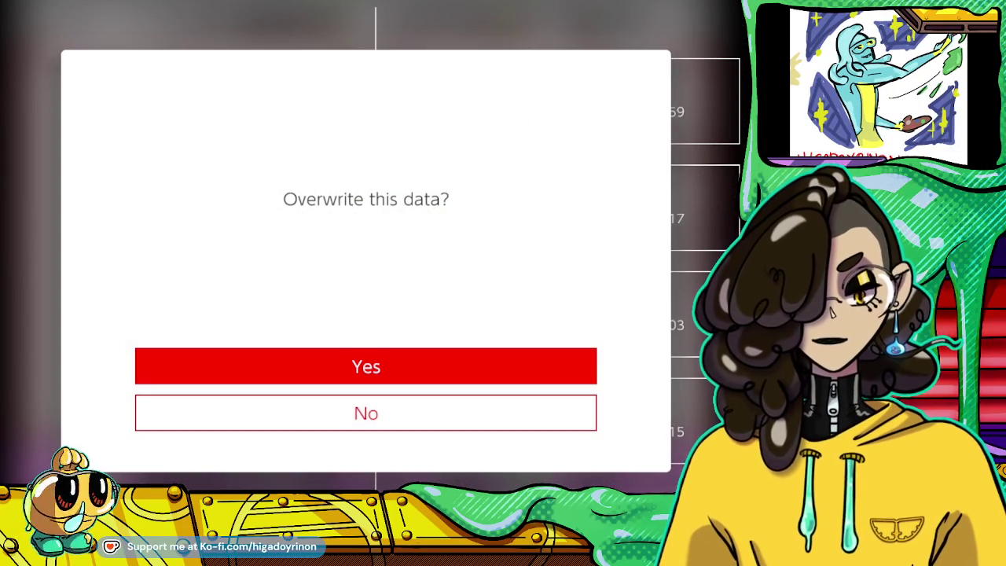
key(Return)
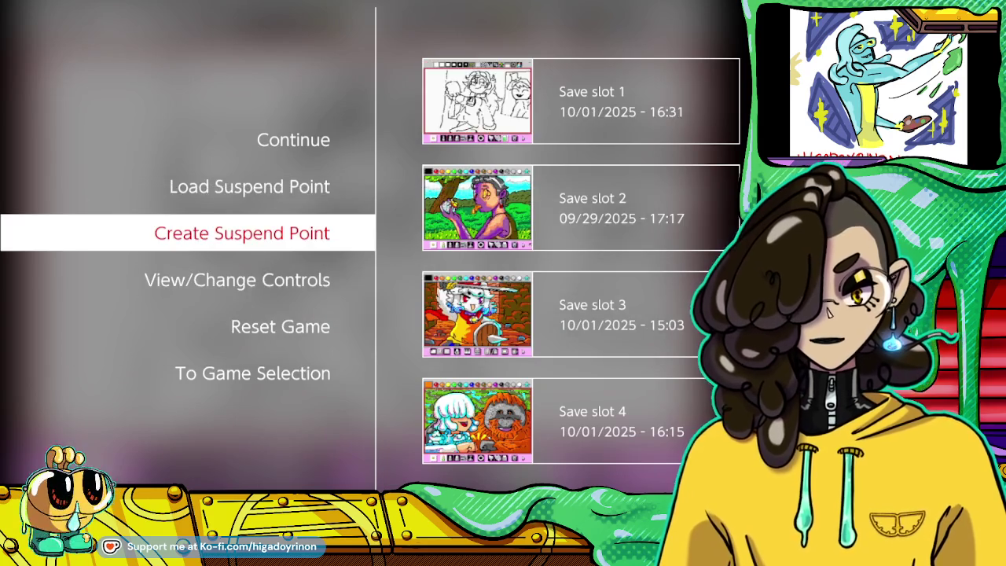
key(Escape)
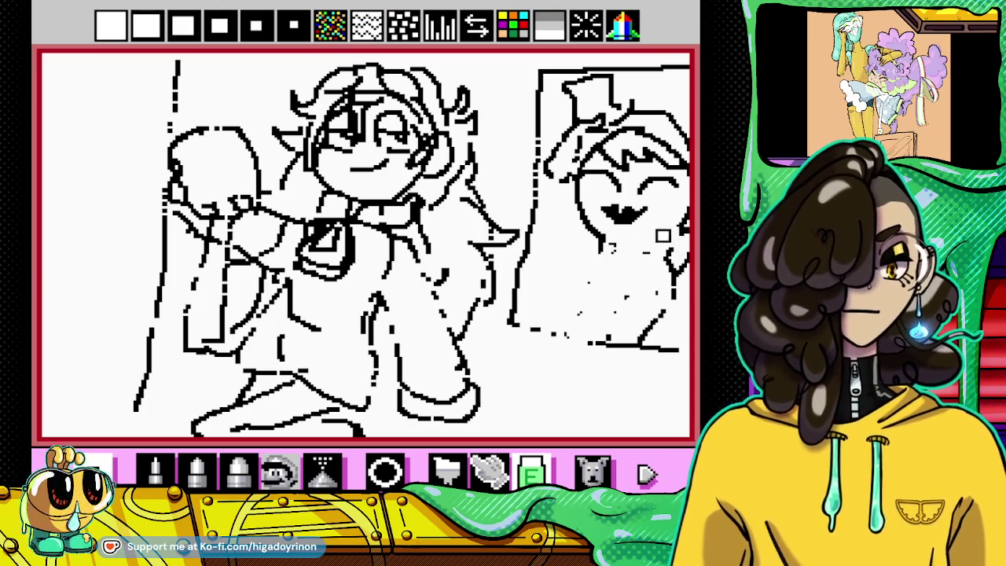
Step: Undo the last stroke and draw a short horizontal line on the right figure
key(p)
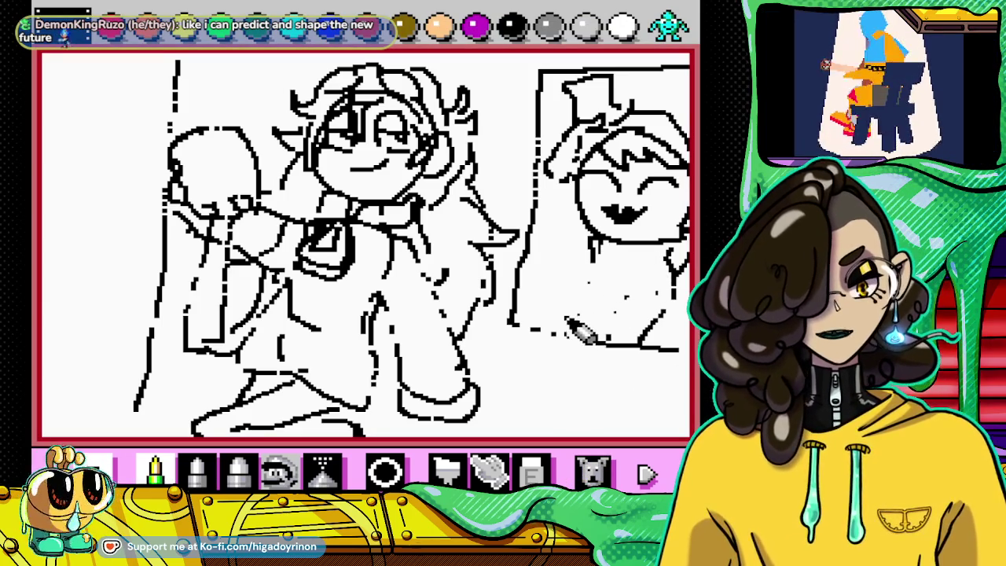
click(640, 471)
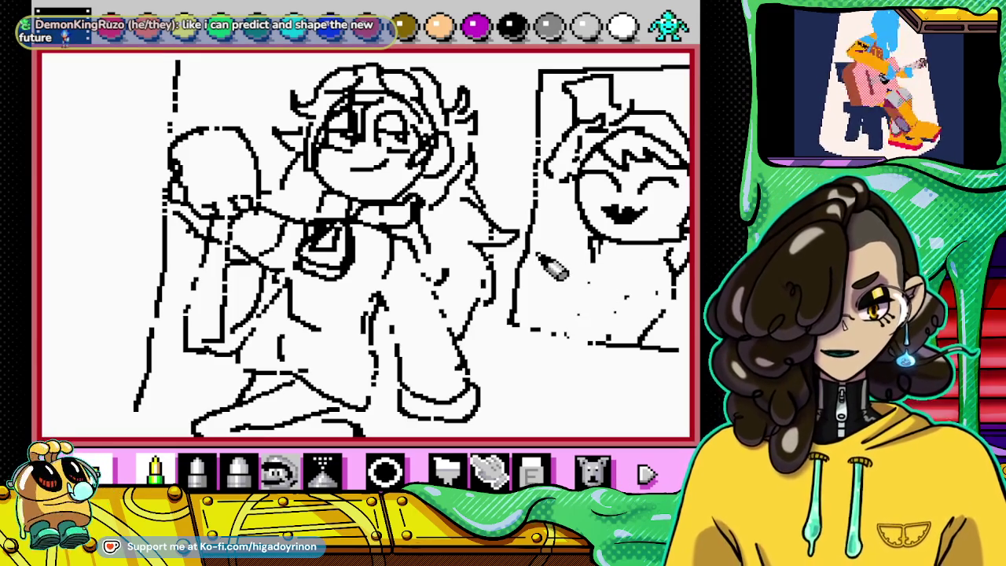
click(592, 470)
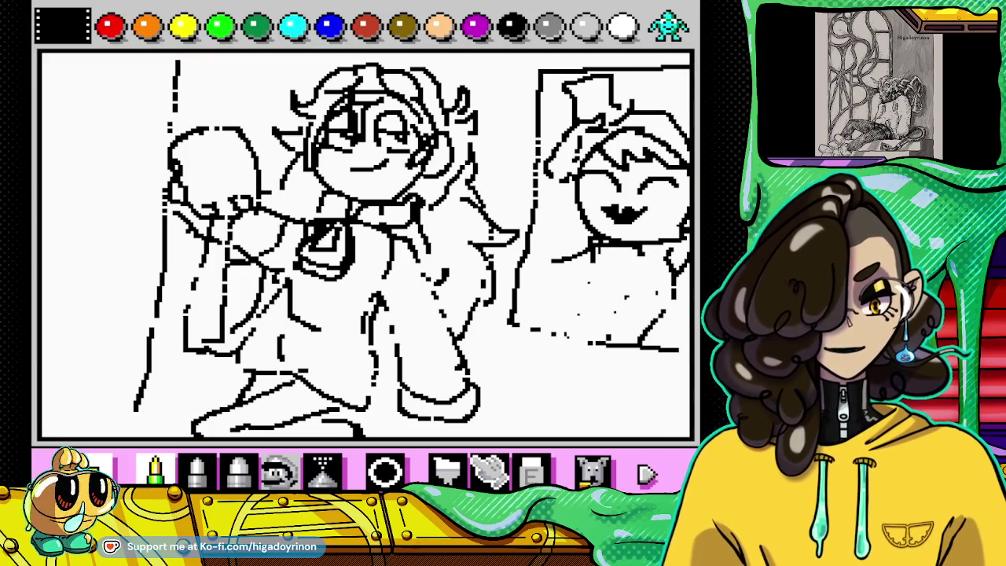
drag(554, 291, 602, 284)
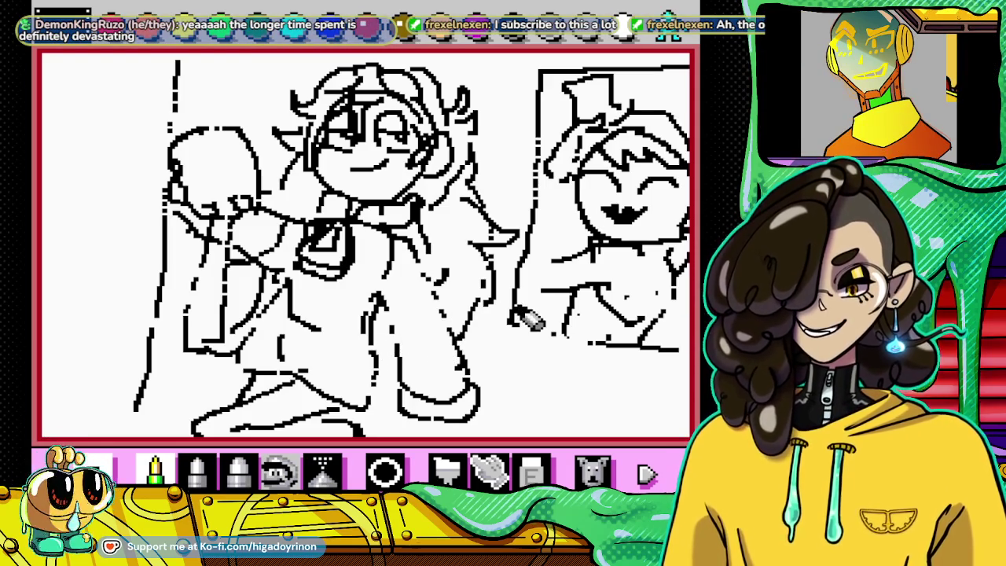
Step: Try a cheek outline on the grinning face, then undo it
click(531, 472)
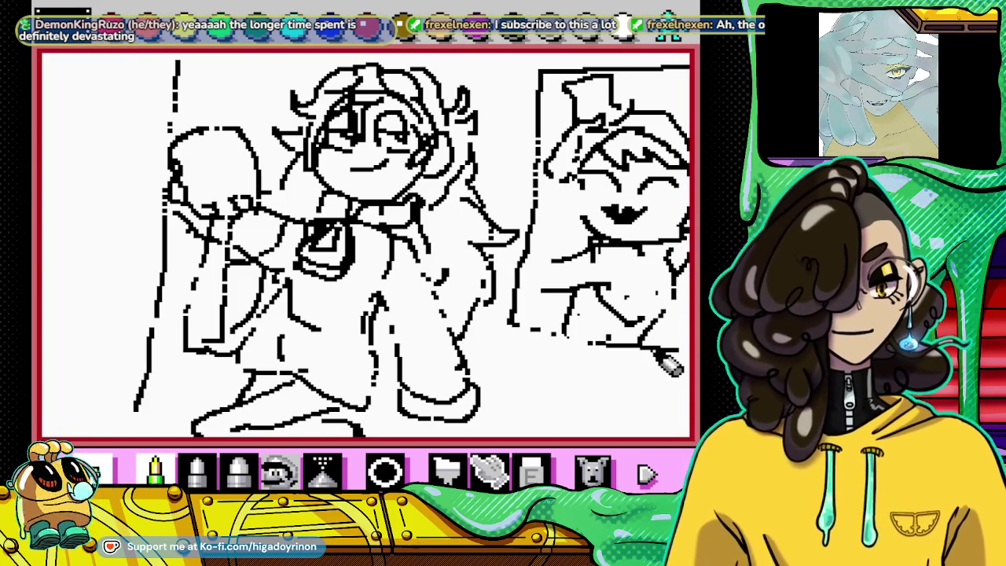
drag(613, 232, 604, 182)
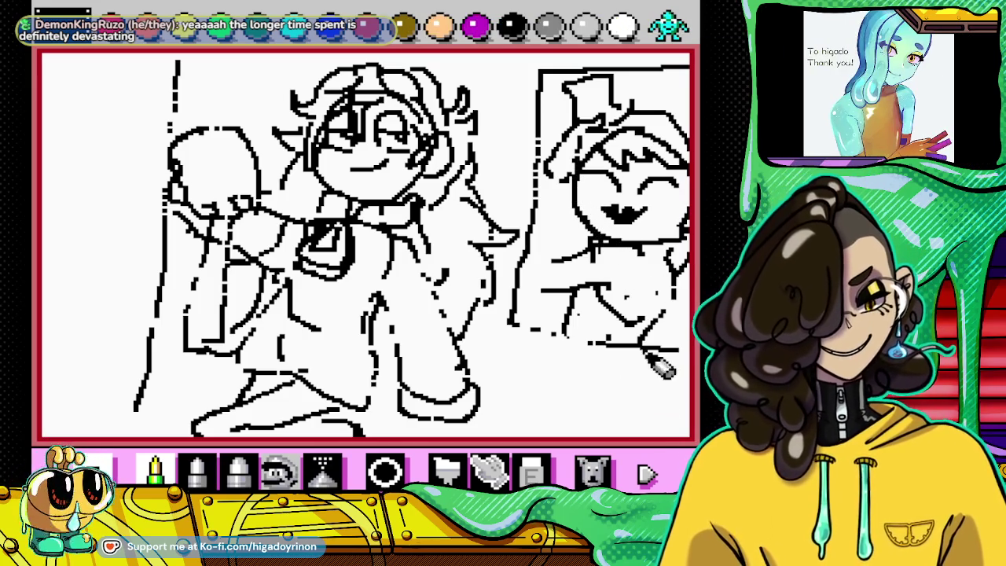
click(592, 472)
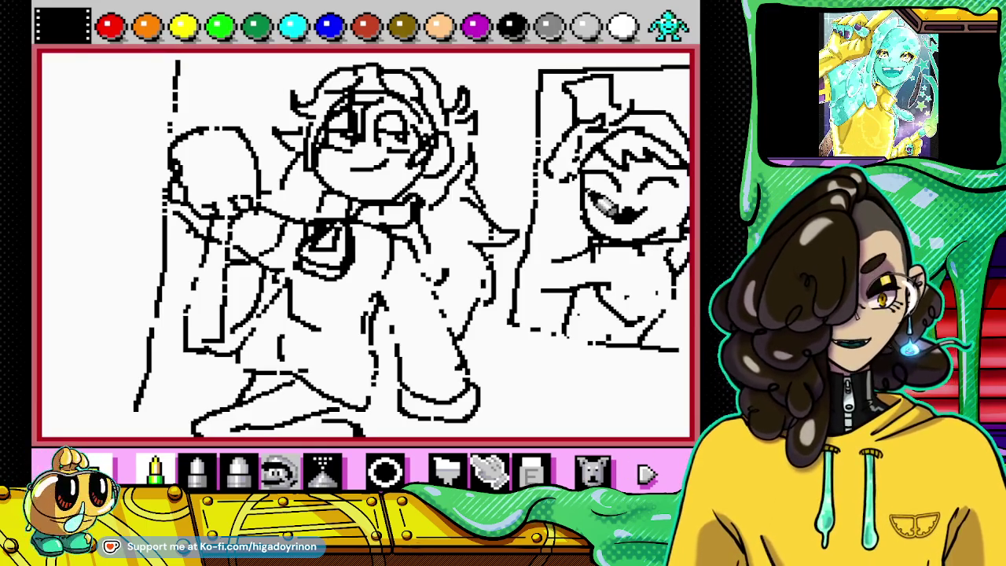
Step: Draw a curl in the grinning character's hair, alternating between eraser and pencil
click(534, 472)
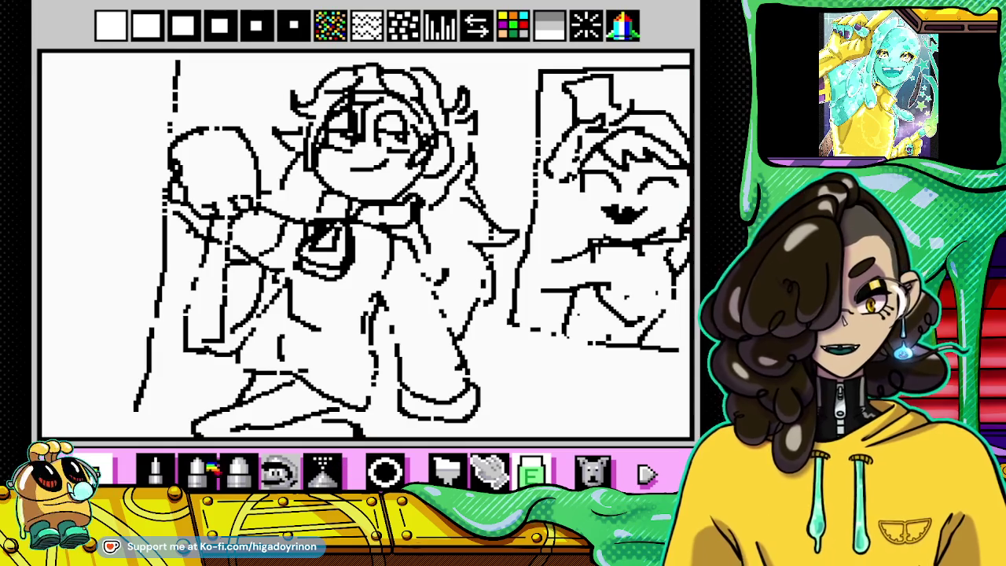
click(155, 469)
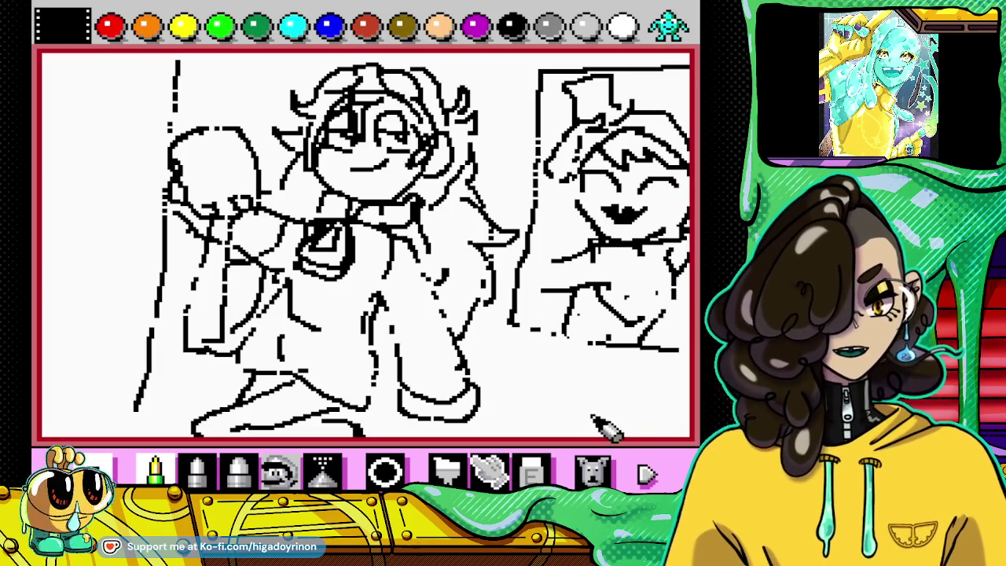
click(532, 471)
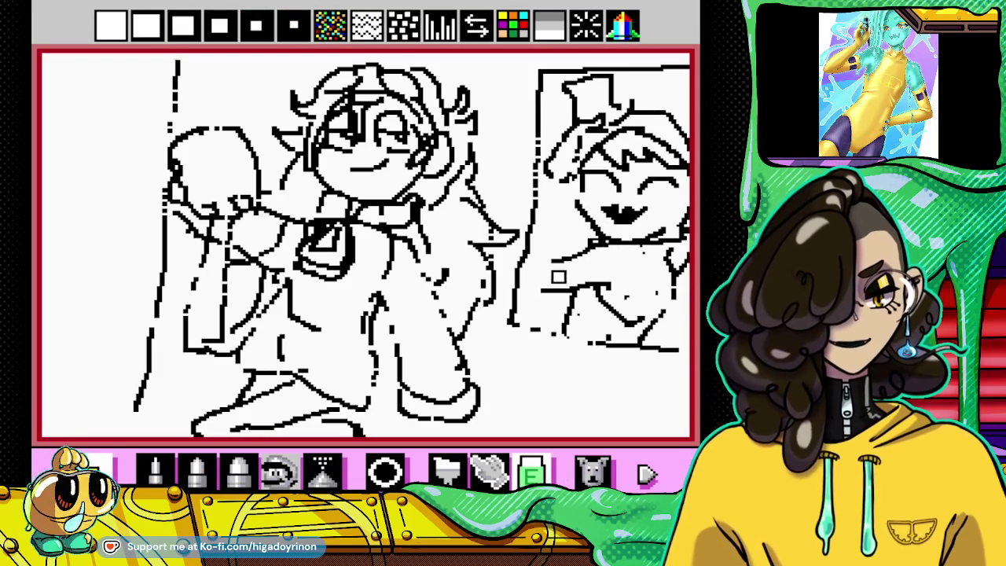
key(p)
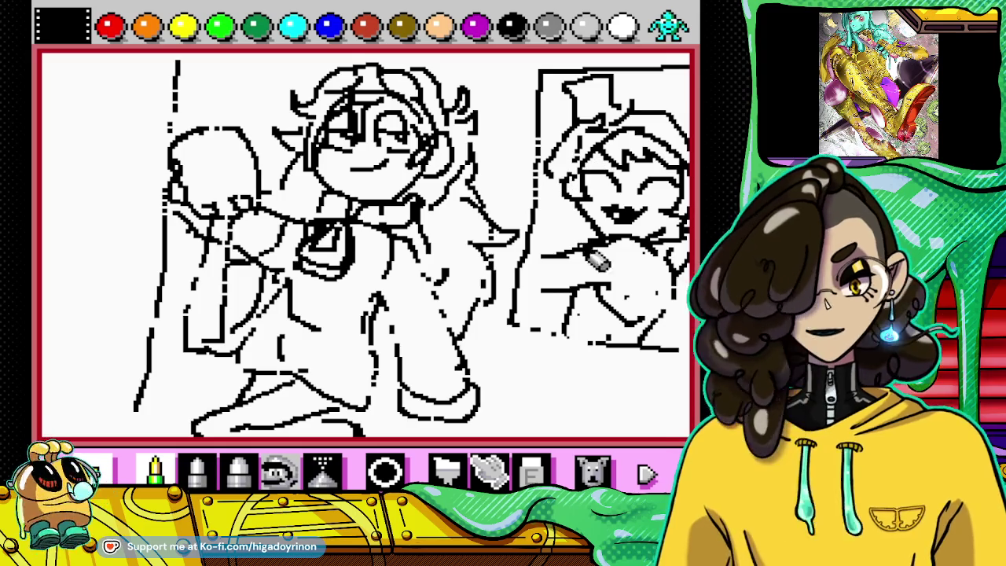
click(533, 469)
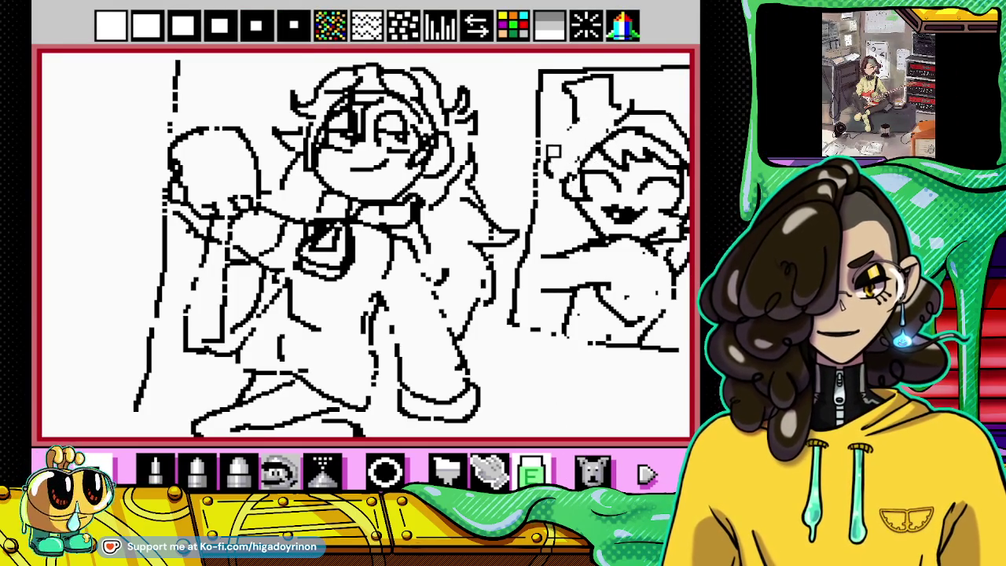
click(155, 470)
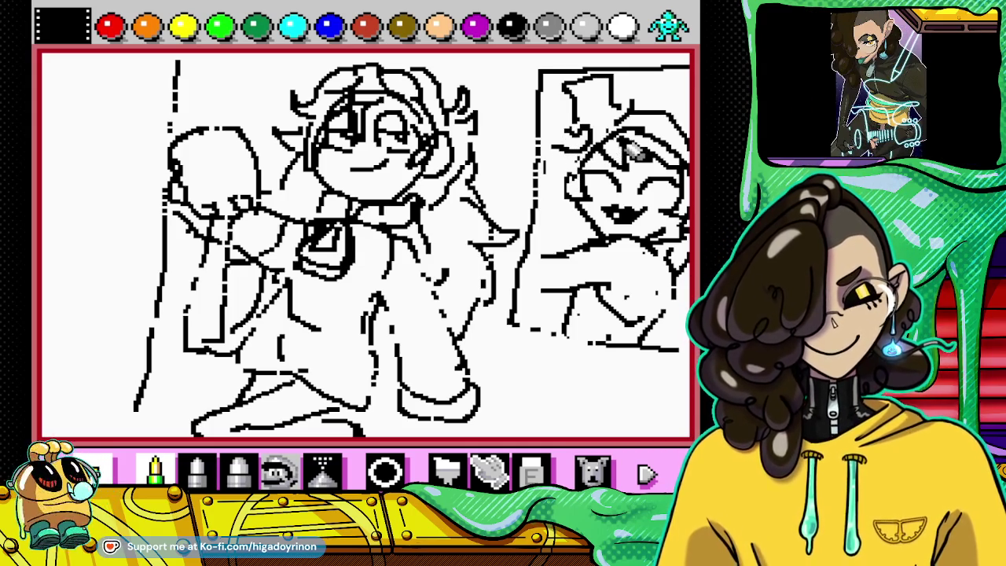
drag(555, 141, 581, 153)
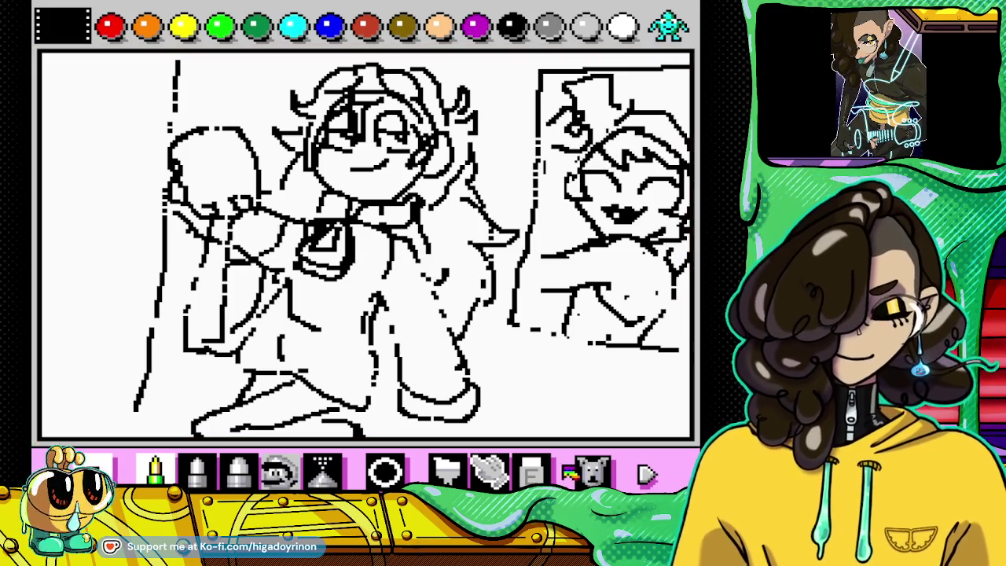
Step: Alternate eraser and pencil to trim the upper frame line beside the character's head
click(531, 472)
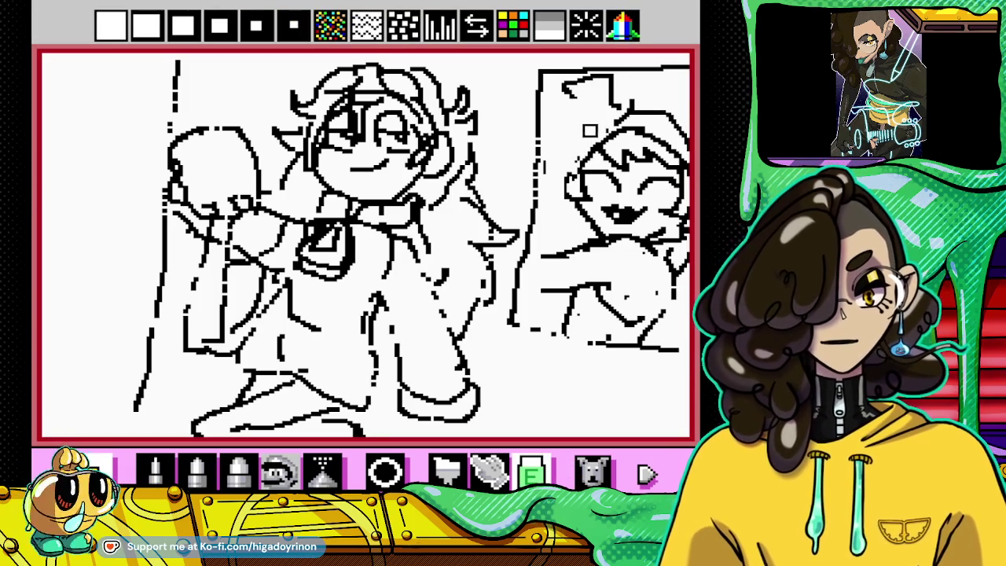
key(p)
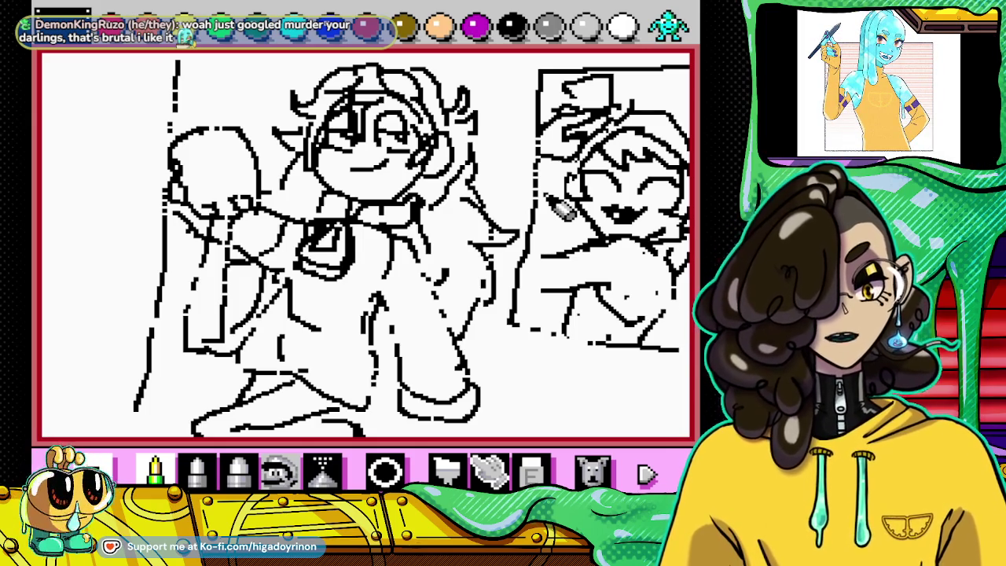
click(533, 472)
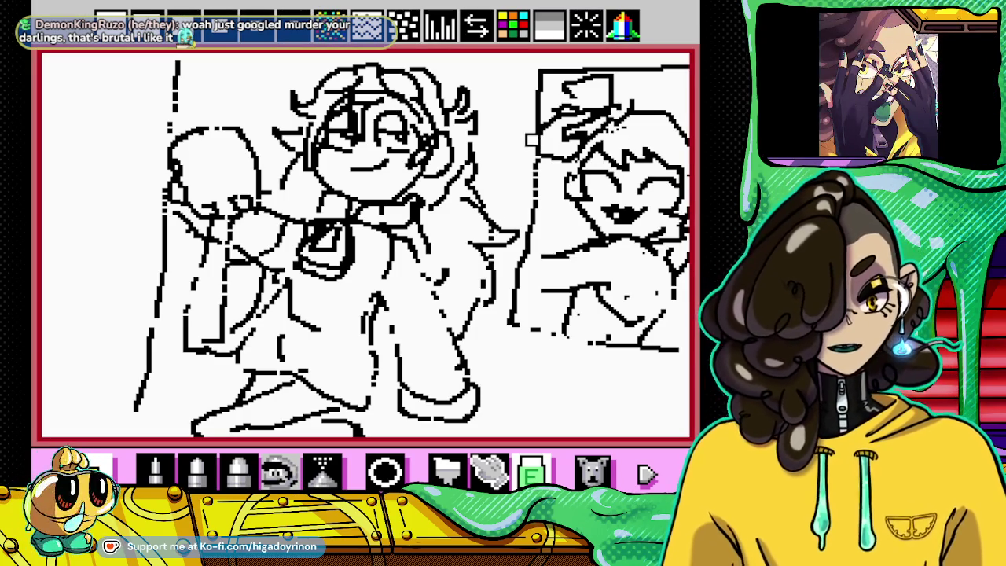
click(197, 469)
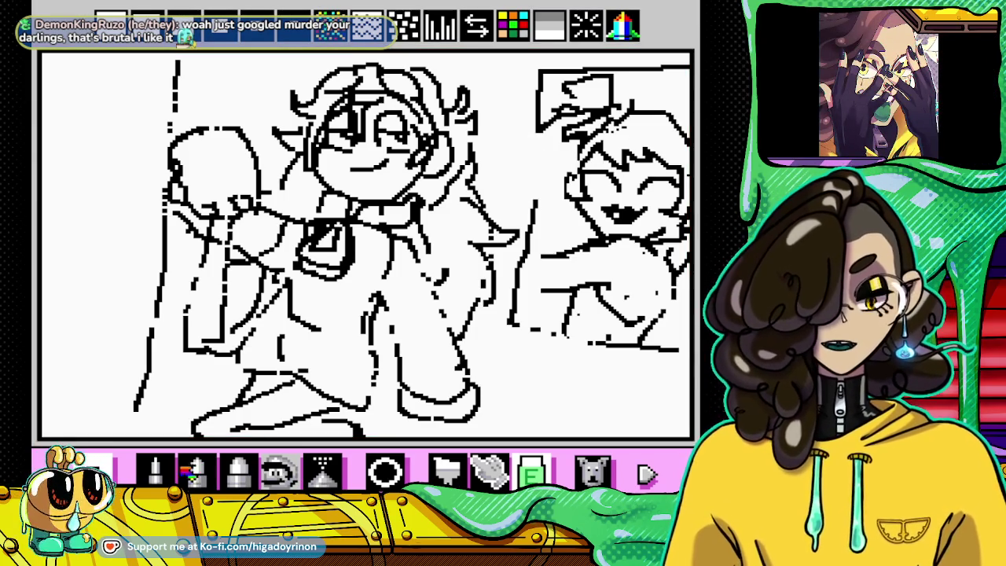
click(155, 470)
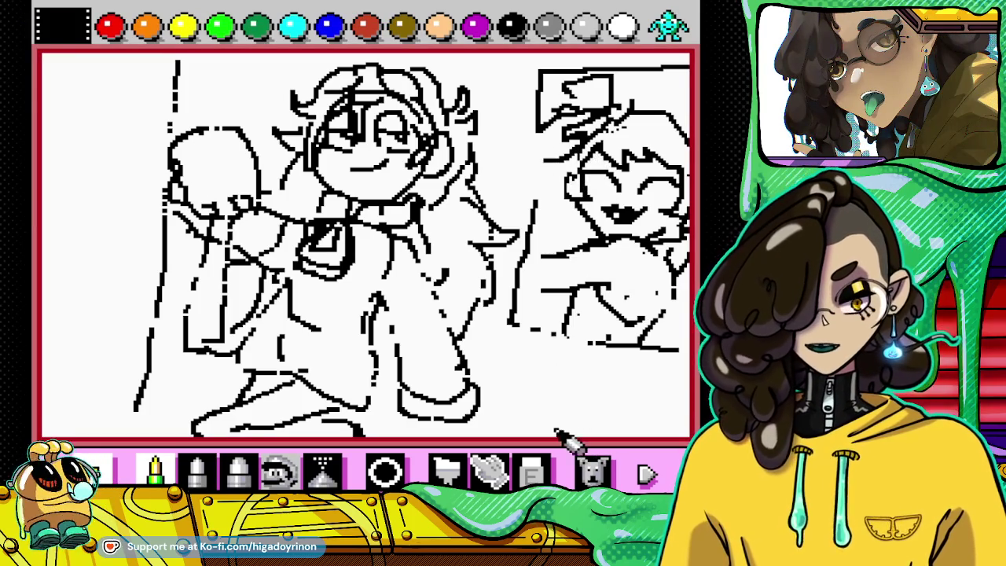
click(533, 471)
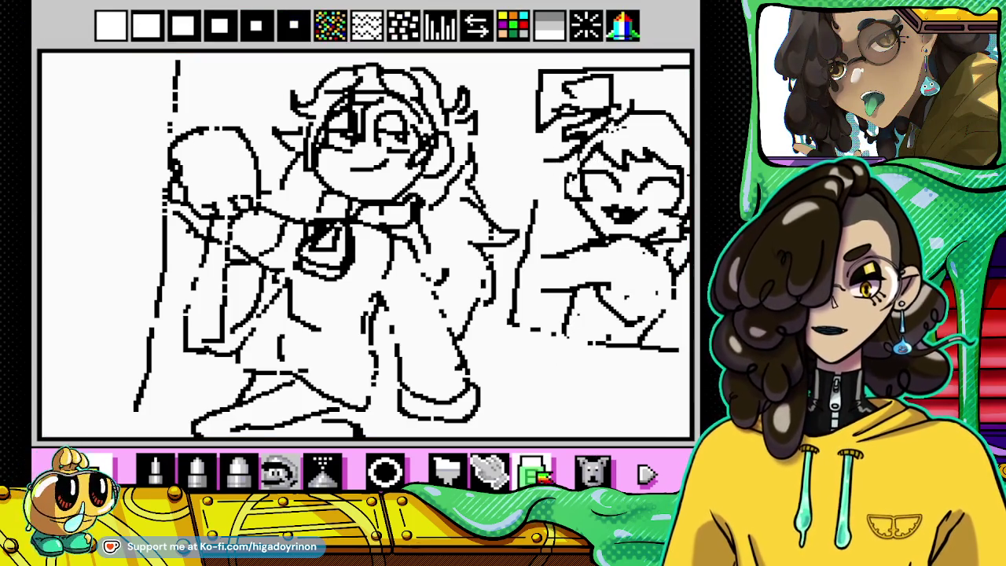
Step: Erase stray marks on the right figure, then draw the left edges of head, hair and hat
drag(520, 301, 525, 327)
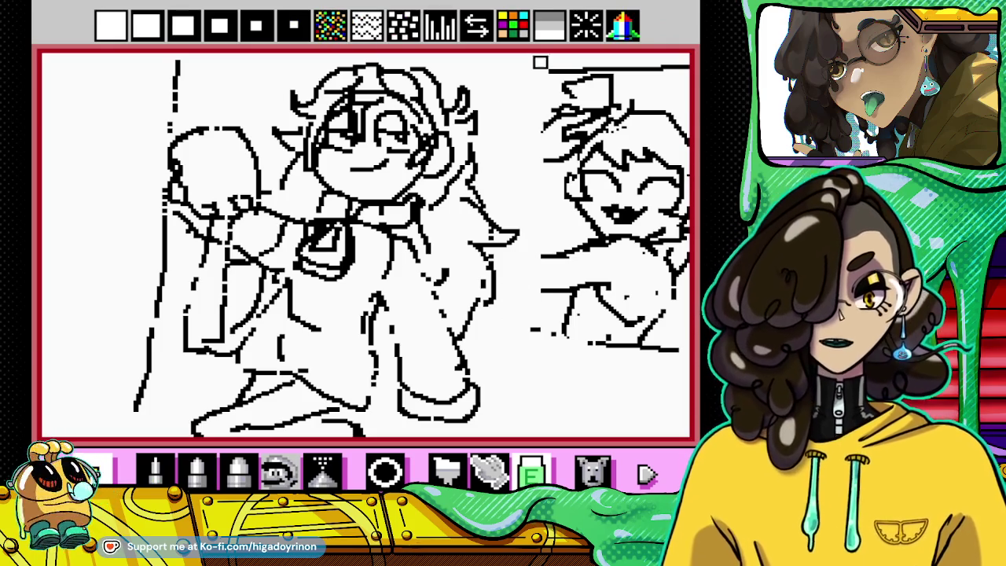
click(155, 471)
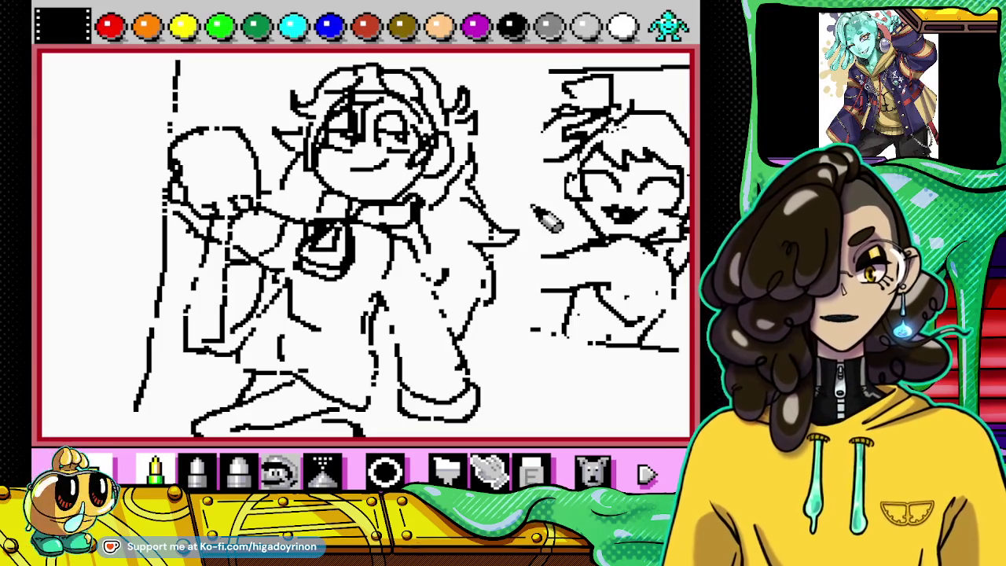
drag(551, 181, 534, 260)
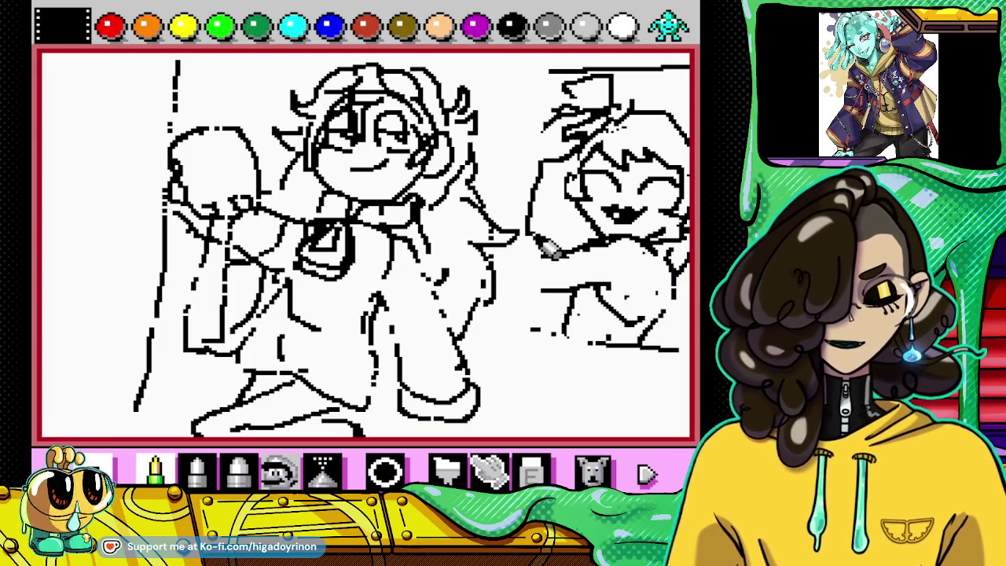
drag(541, 146, 516, 140)
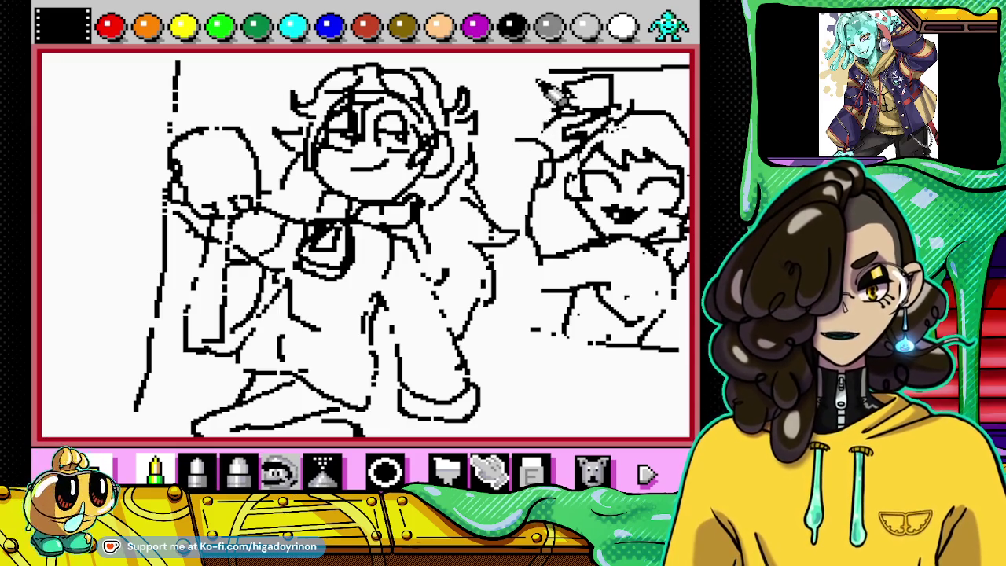
mouse_move(551, 101)
mouse_down()
mouse_move(535, 334)
mouse_move(542, 346)
mouse_up()
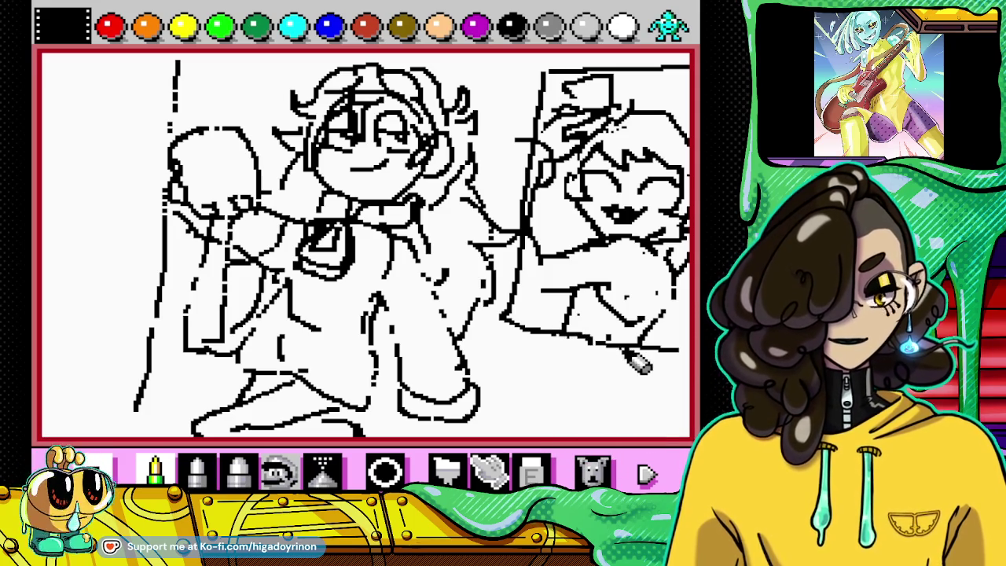
click(532, 471)
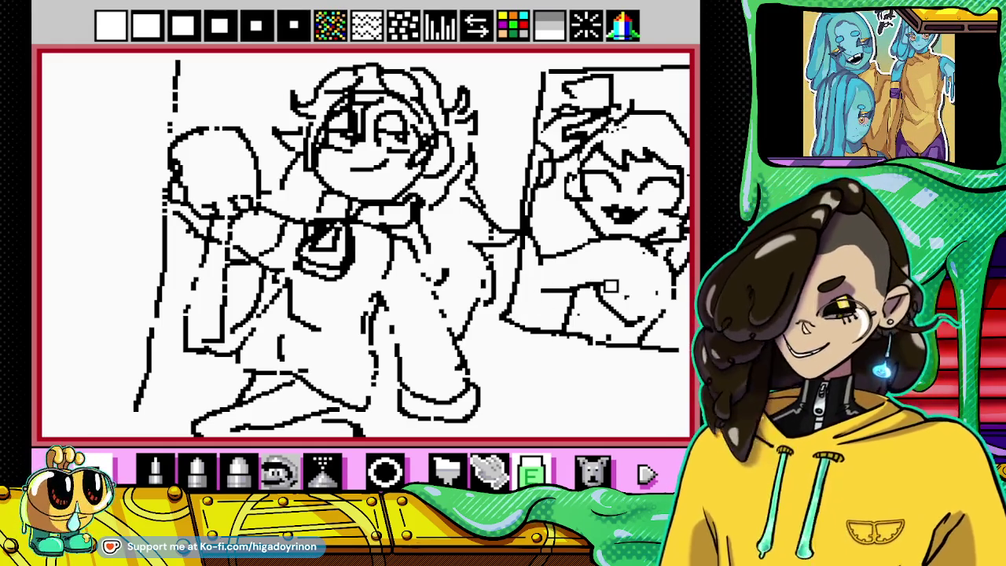
Step: Save a new suspend point over Save slot 1, then close the menu to resume drawing
key(Escape)
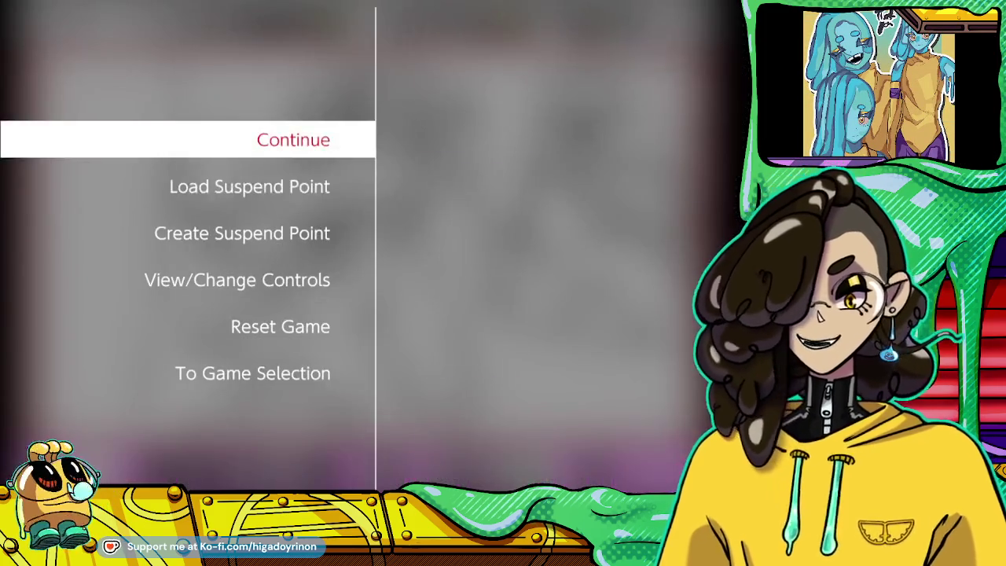
key(Down)
key(Down)
key(Right)
key(Return)
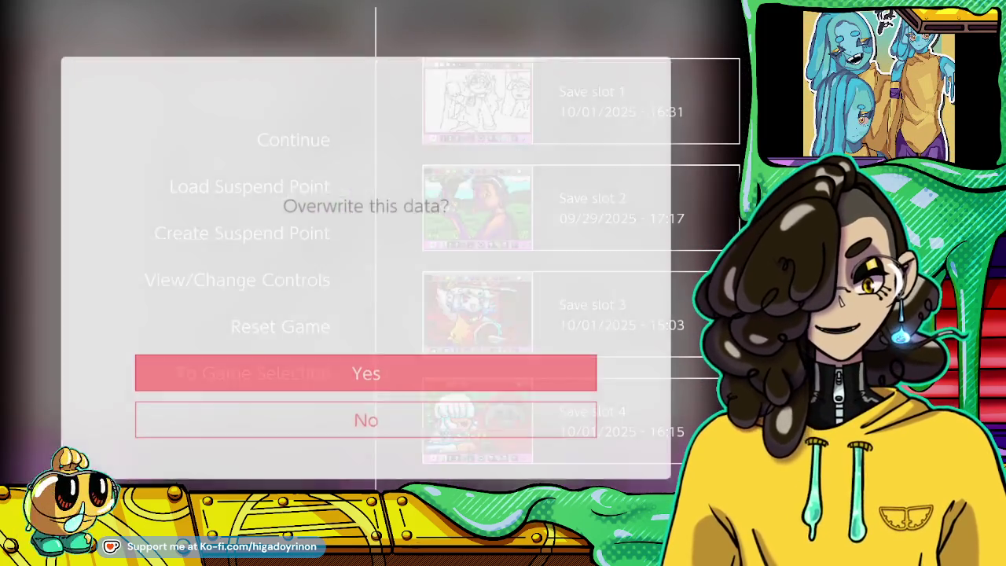
key(Return)
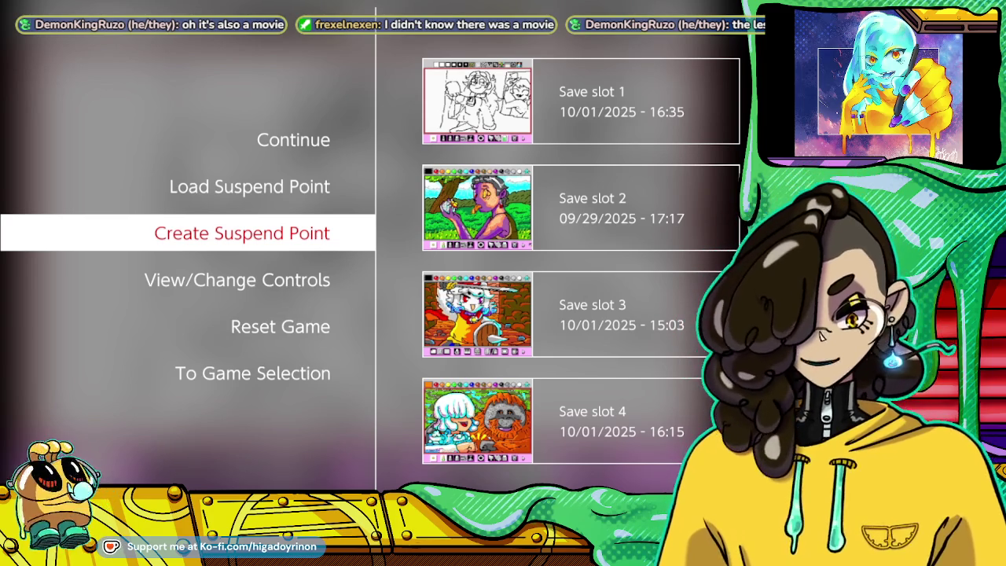
key(Escape)
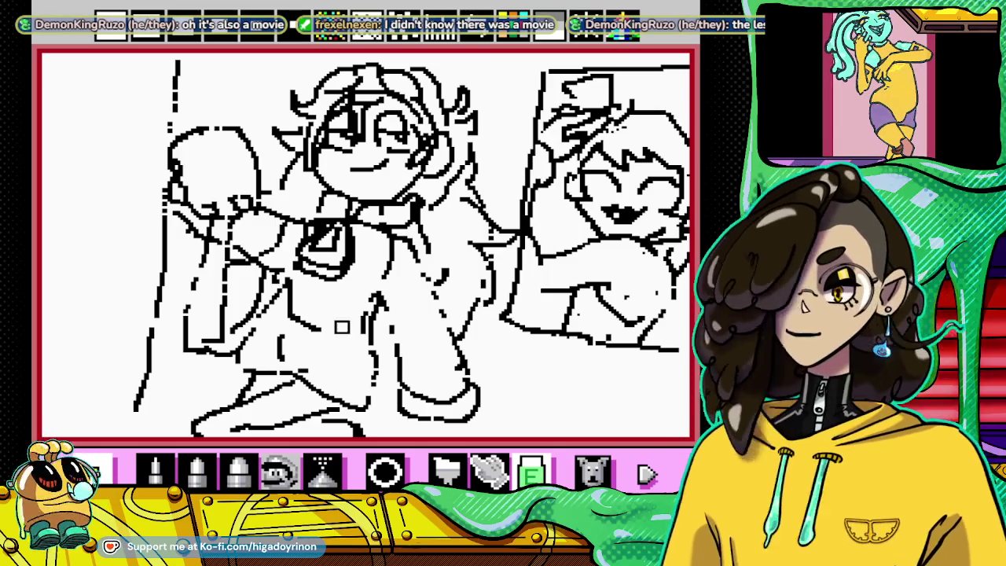
Step: Redraw the grinning character's arm outline, switching between pencil and eraser
click(154, 469)
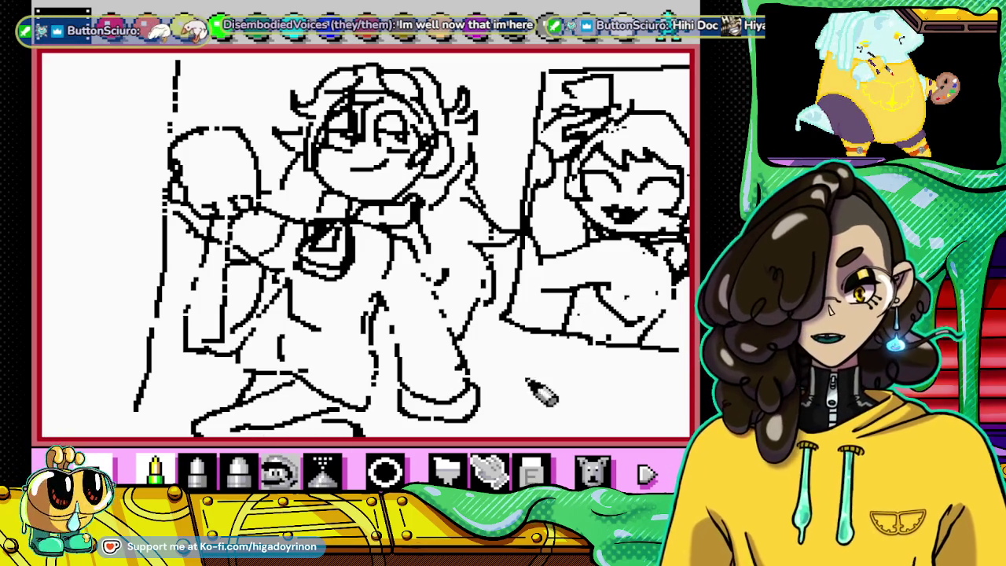
click(532, 470)
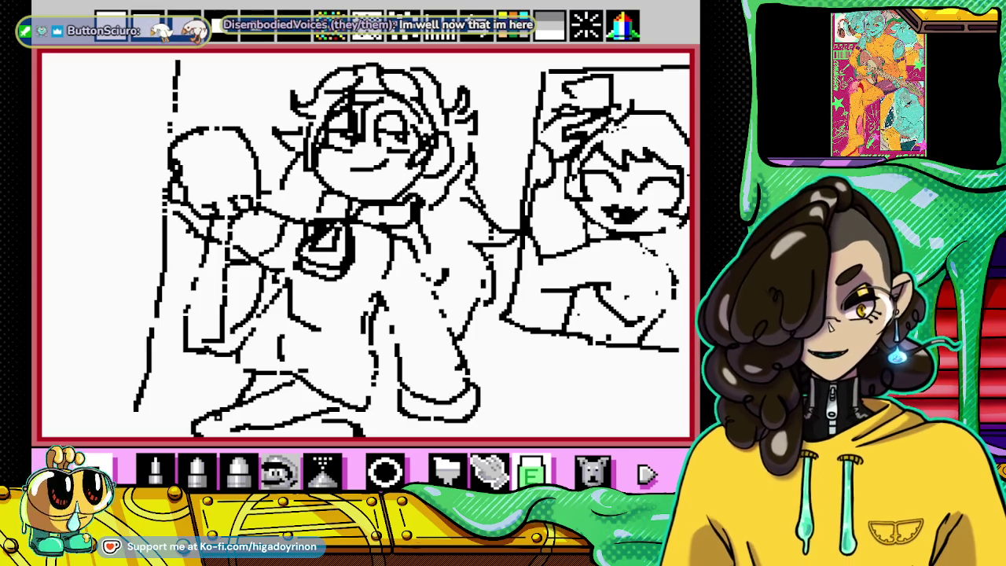
click(155, 470)
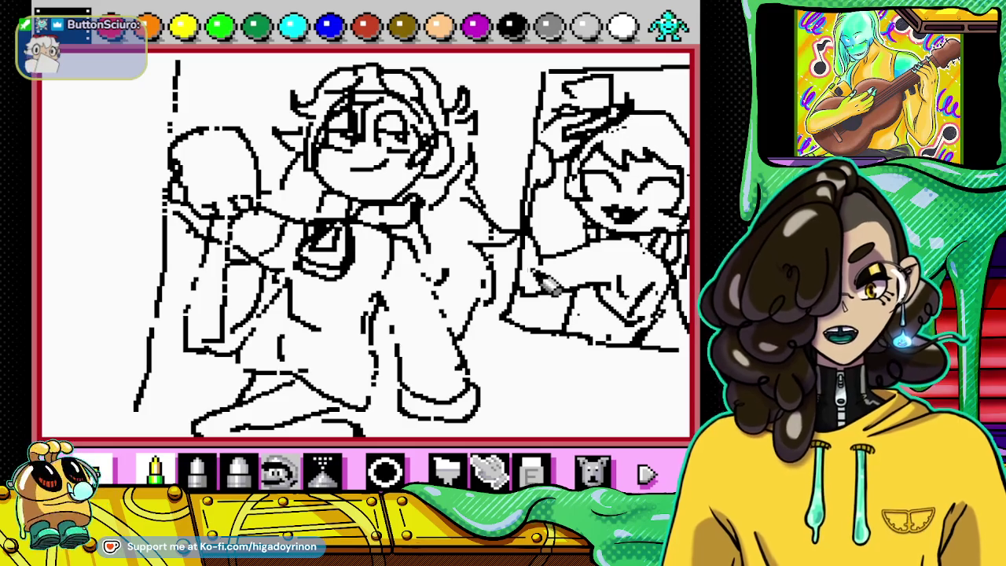
Step: Alternate eraser and pencil to refine the raised hand and the right-edge lines
click(533, 469)
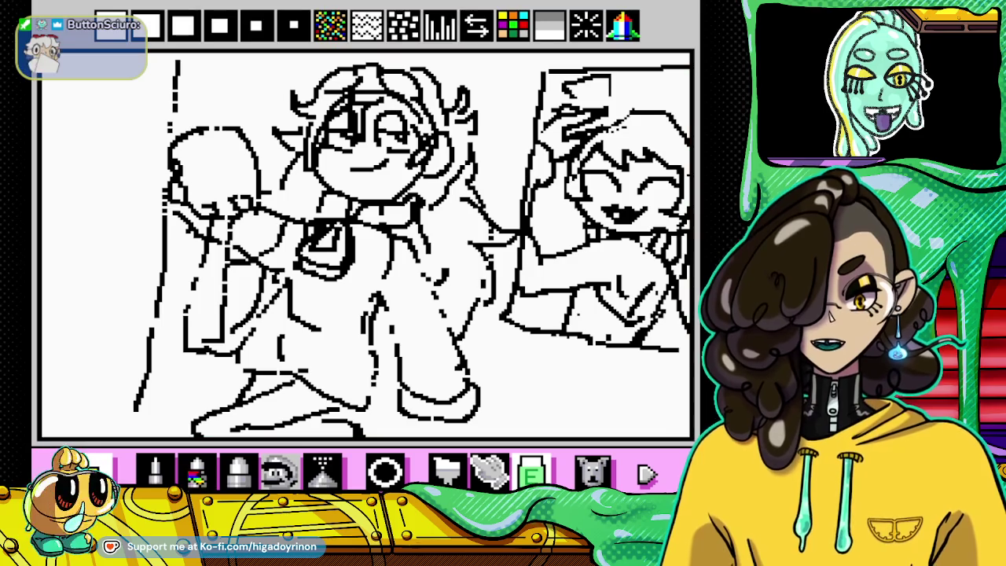
click(155, 469)
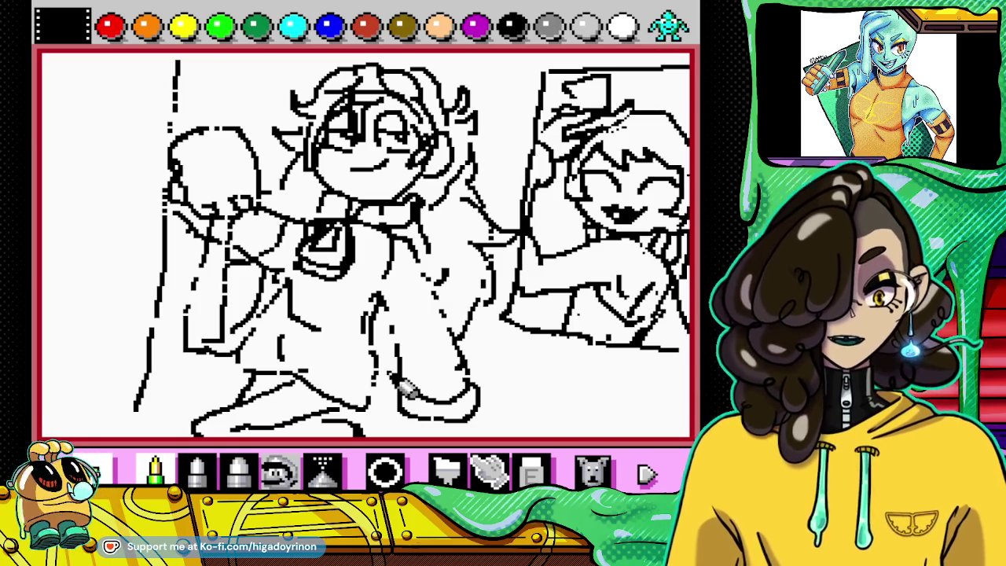
click(532, 471)
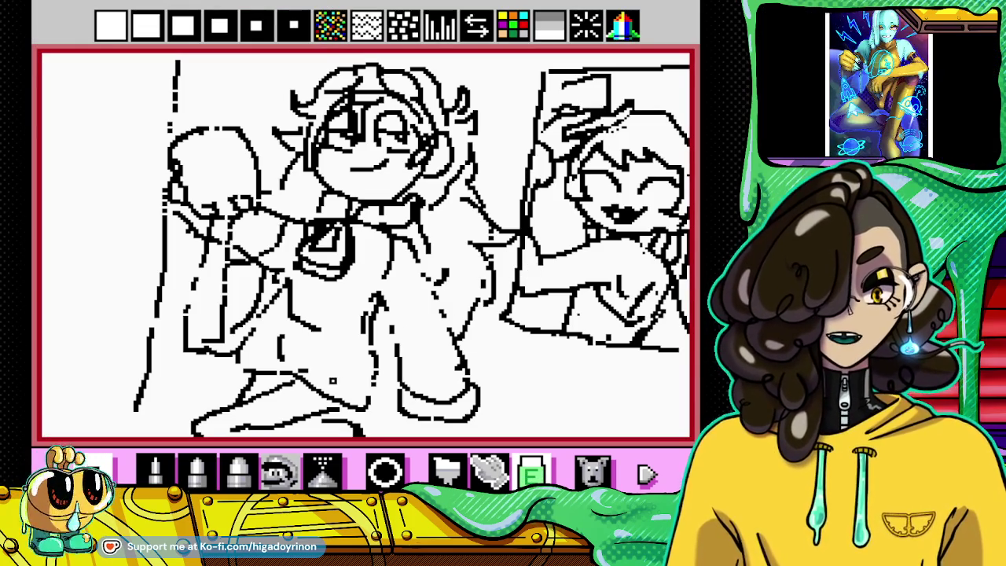
key(p)
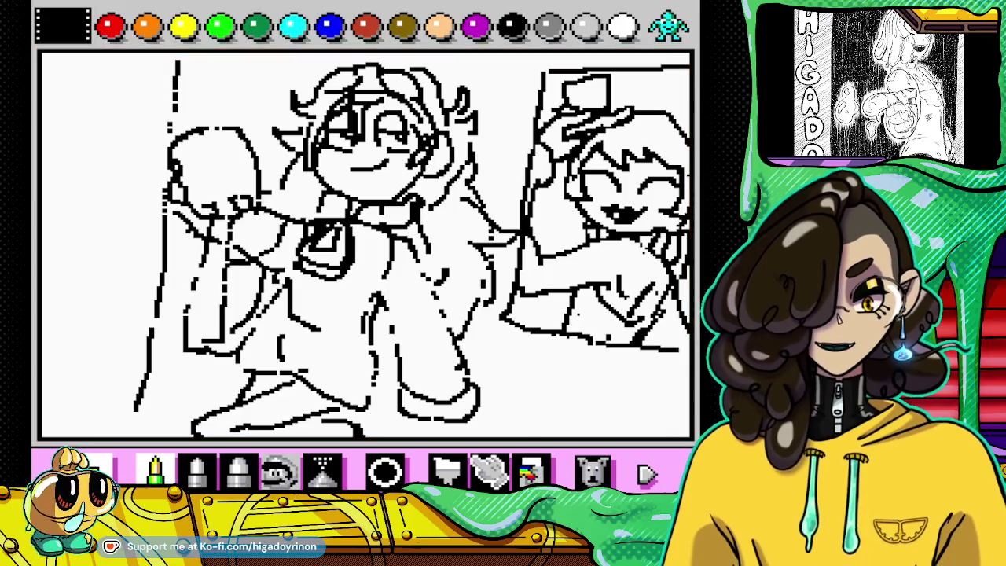
key(e)
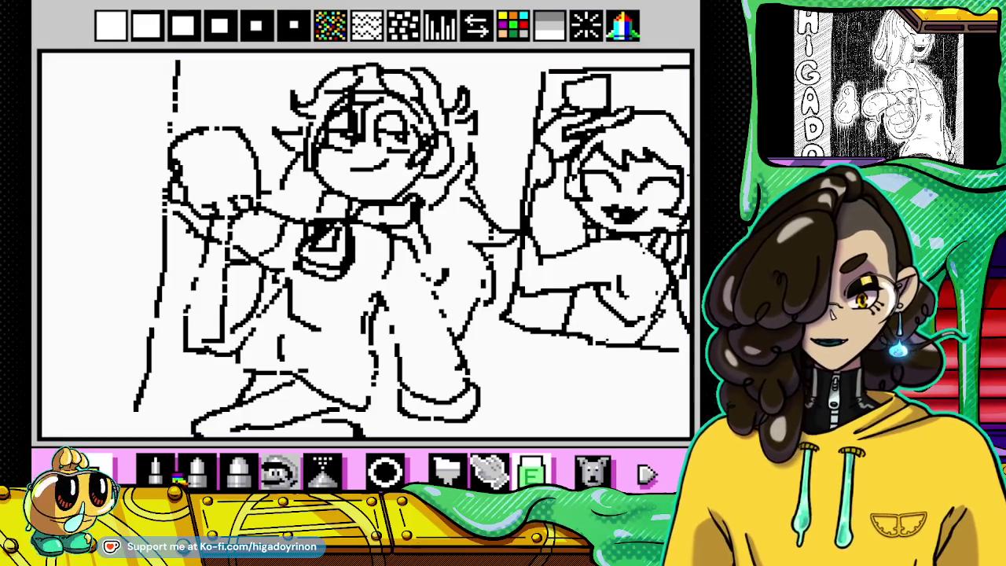
key(p)
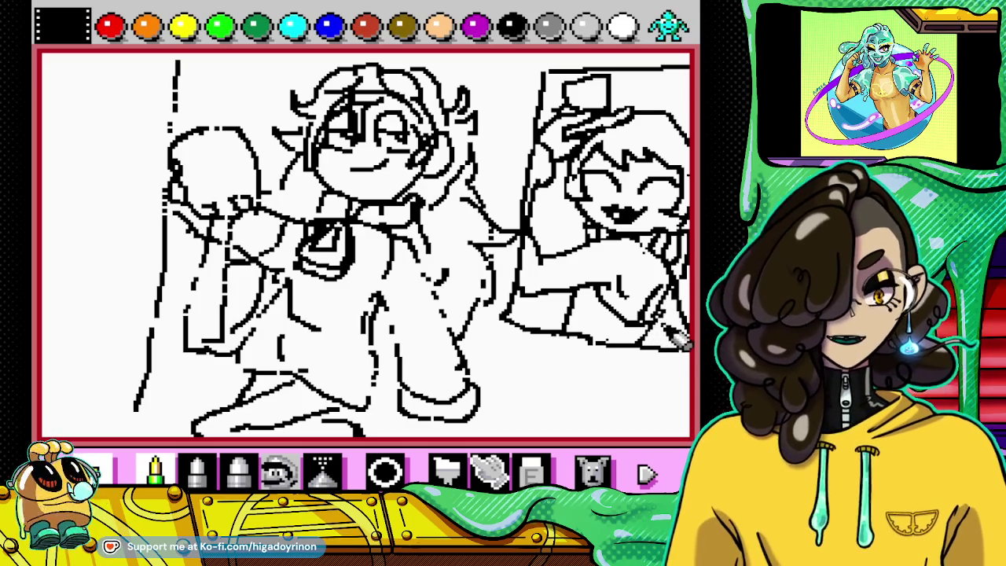
click(531, 472)
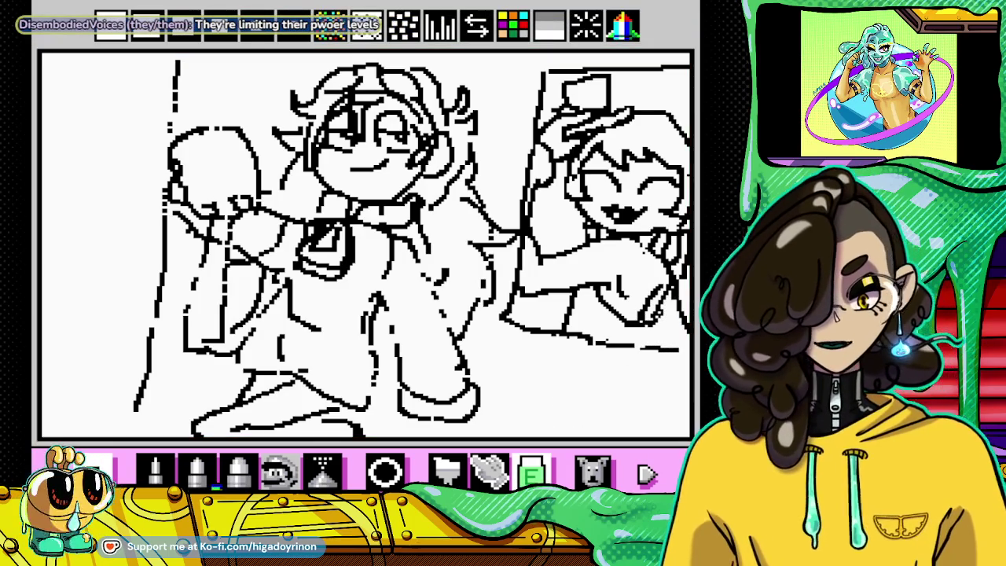
click(155, 469)
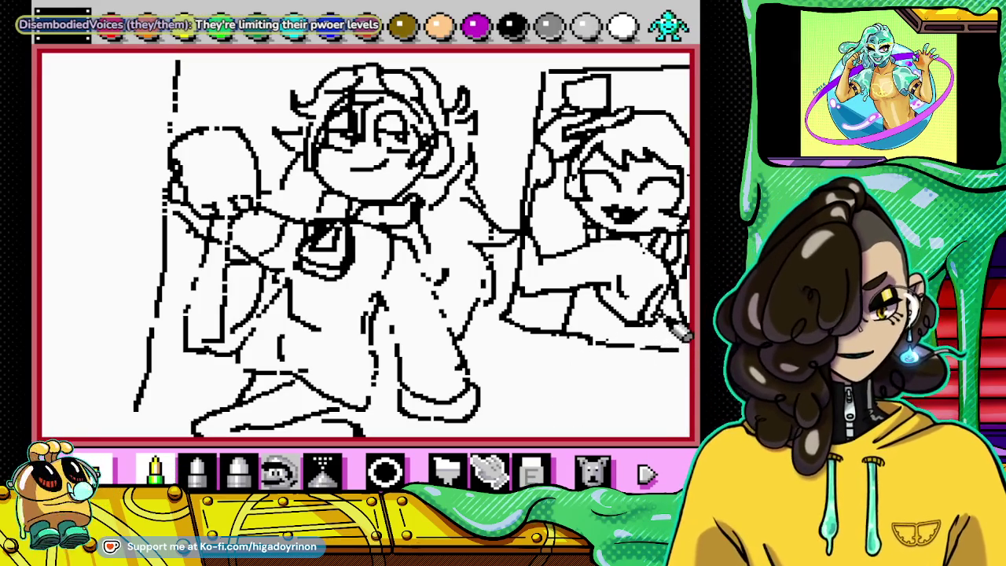
click(529, 470)
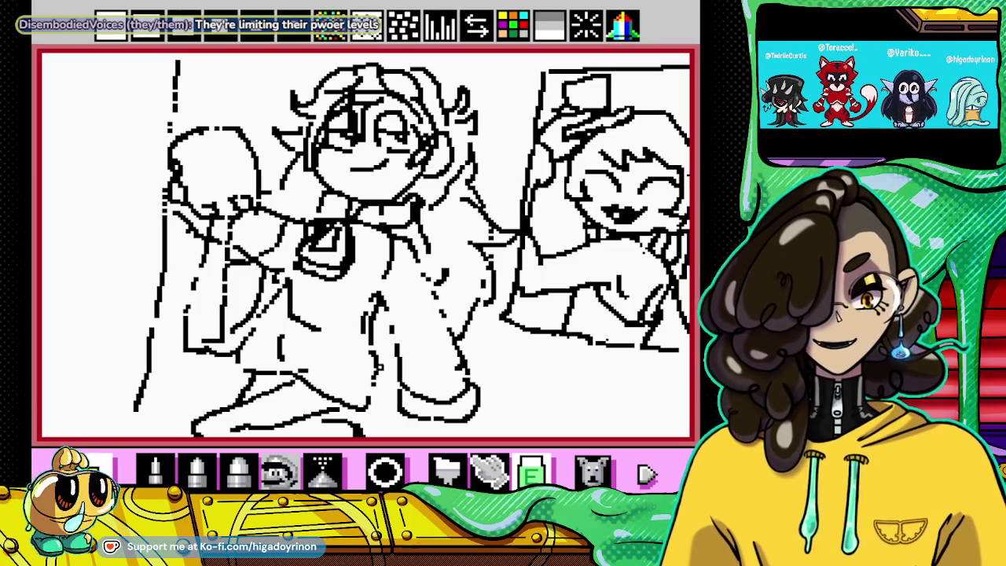
key(Up)
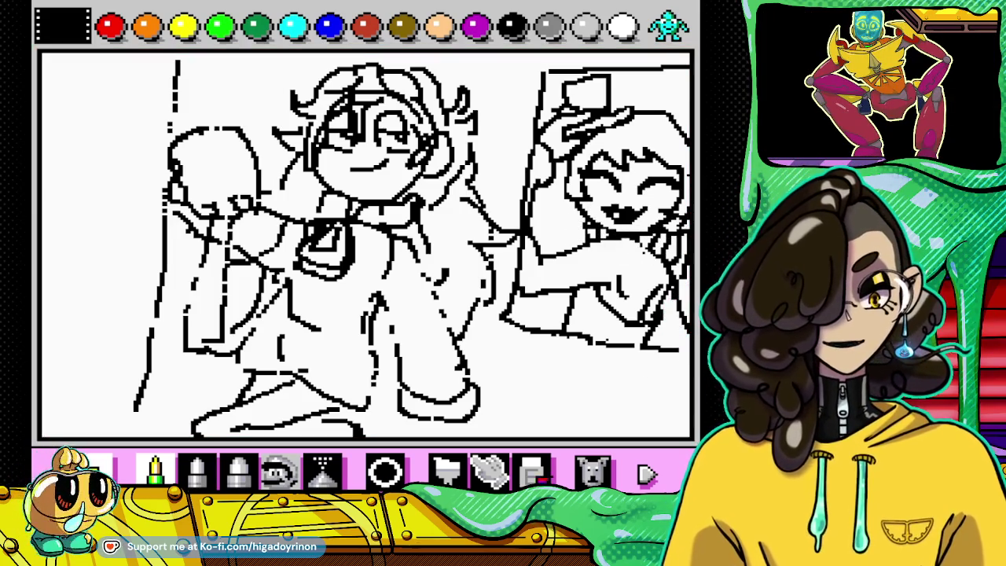
click(532, 472)
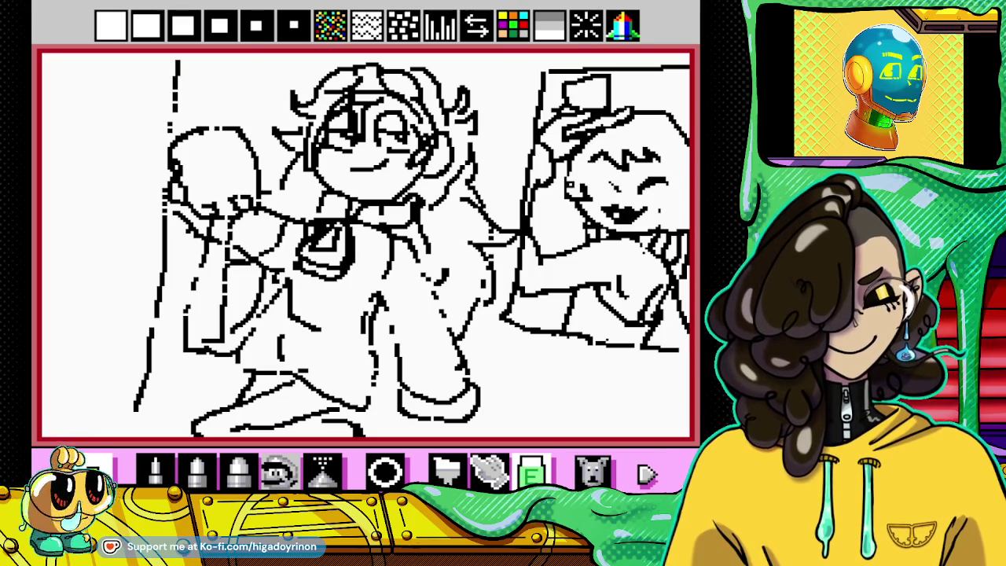
Step: Draw spiky bang strands across the grinning character's forehead with the pencil
key(p)
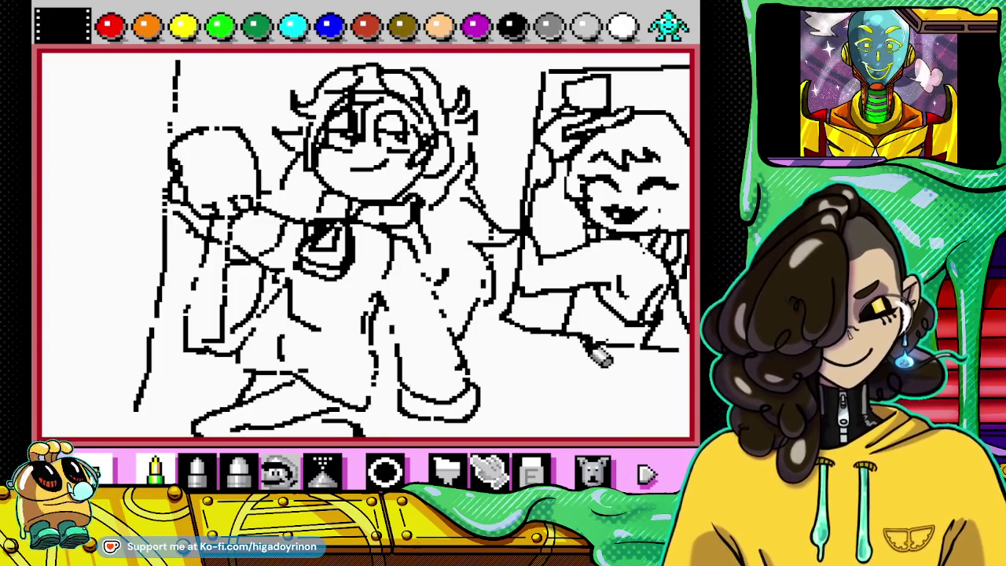
Step: Erase the stray dot beside the right character's face and return to the pencil
click(532, 472)
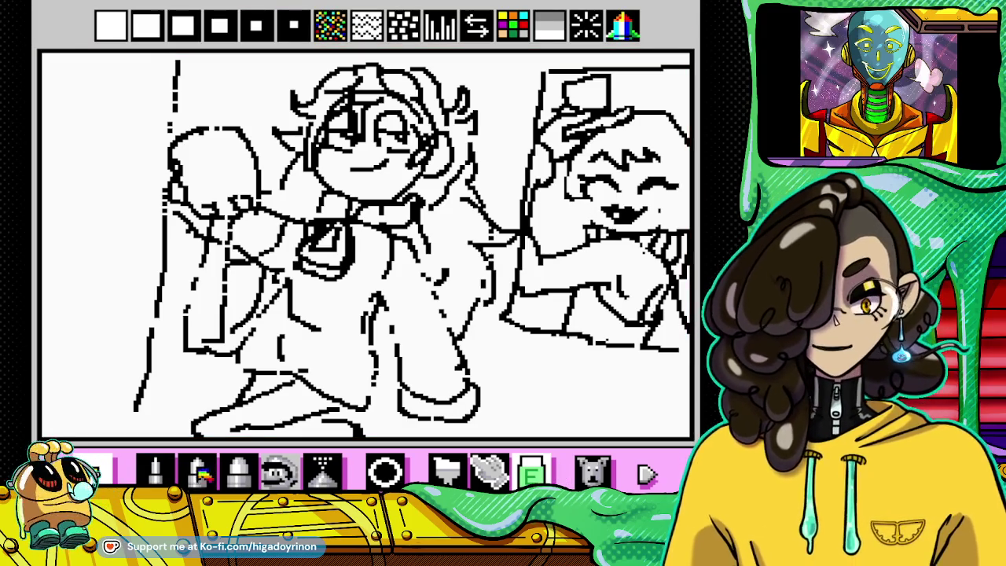
click(154, 469)
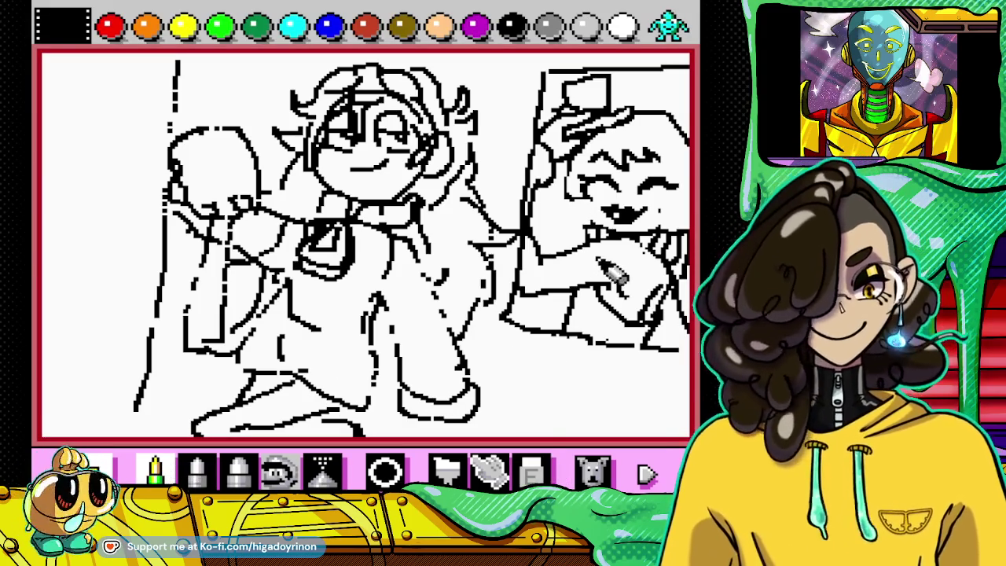
click(533, 471)
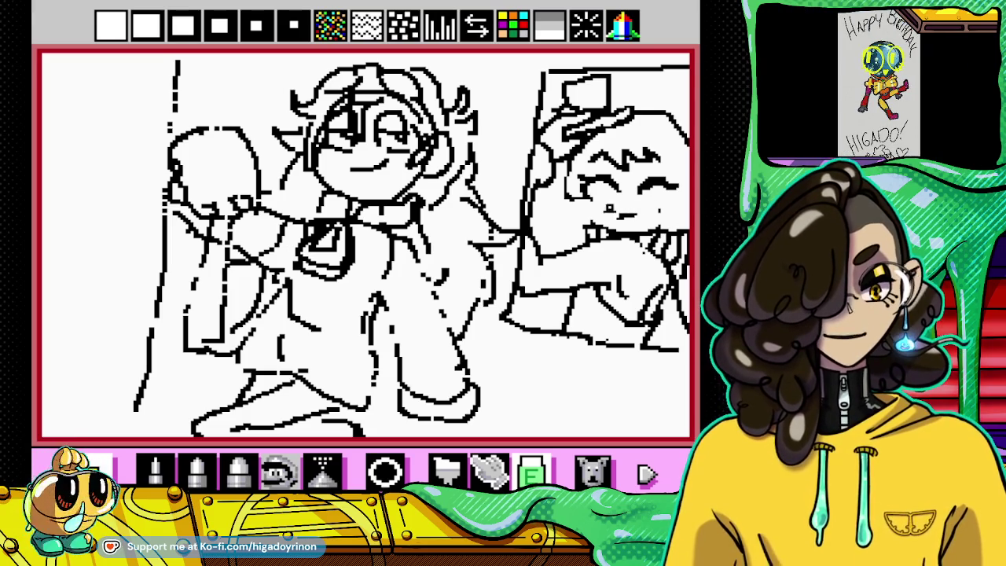
key(ctrl+z)
click(155, 469)
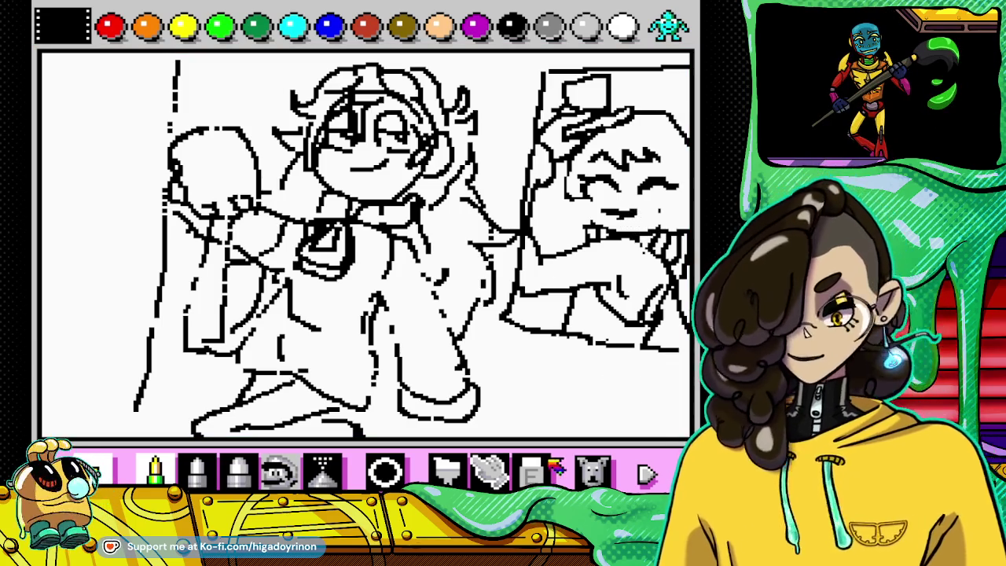
Step: Open and dismiss the emulator suspend menu, then switch to the eraser and back to the pencil
key(Escape)
key(Return)
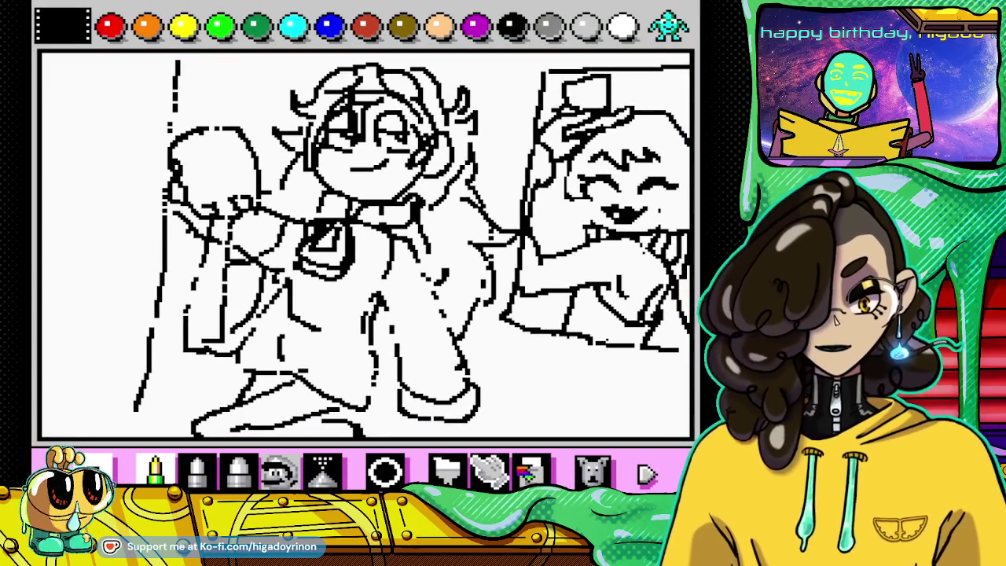
click(528, 470)
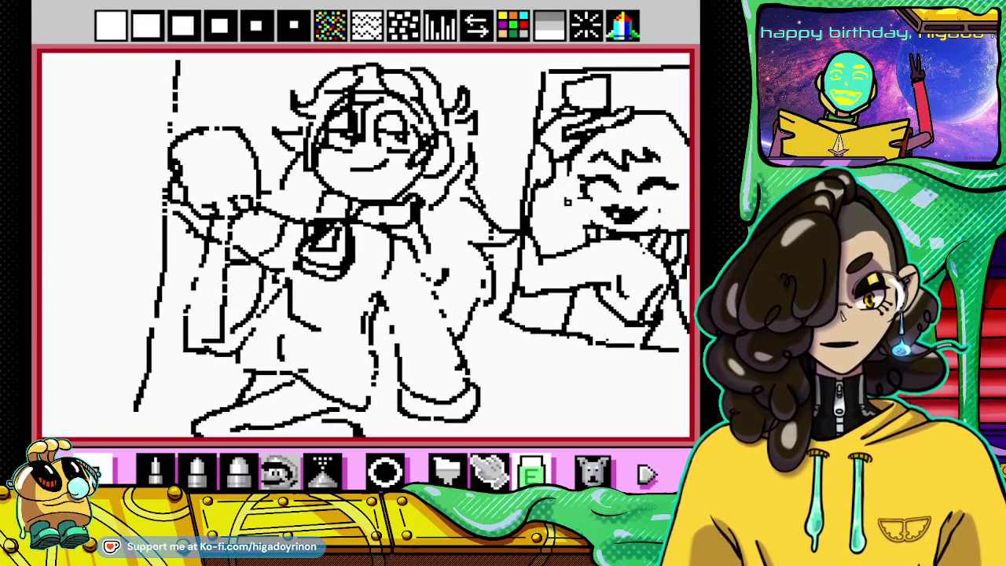
click(155, 470)
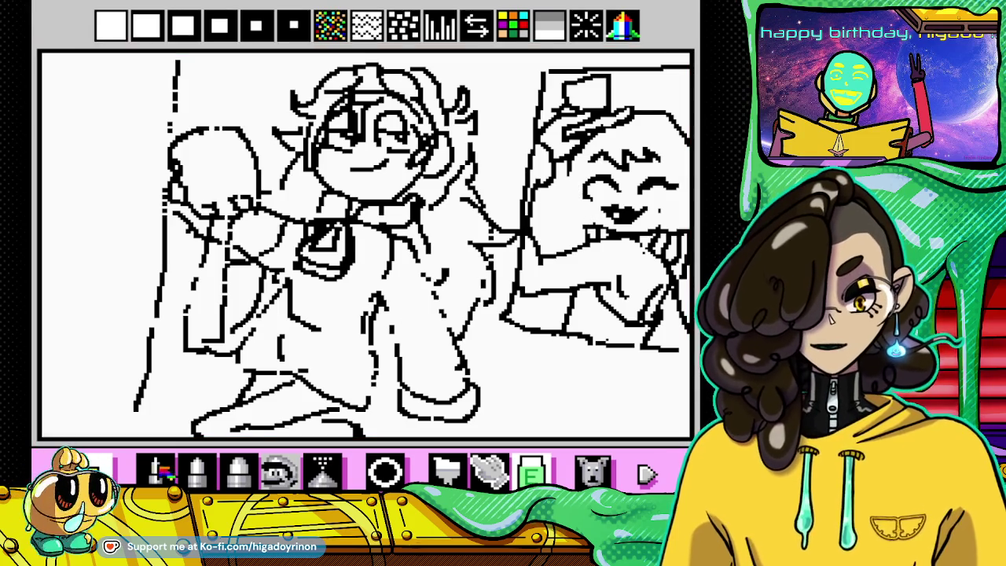
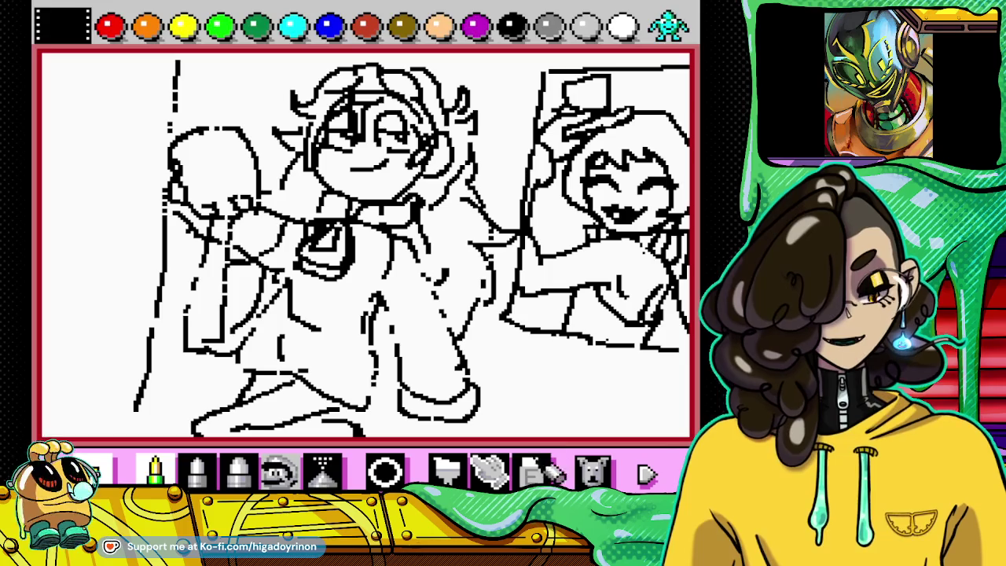
Step: Touch up the framed character's mouth and hand, alternating small erasures and pencil strokes
click(542, 471)
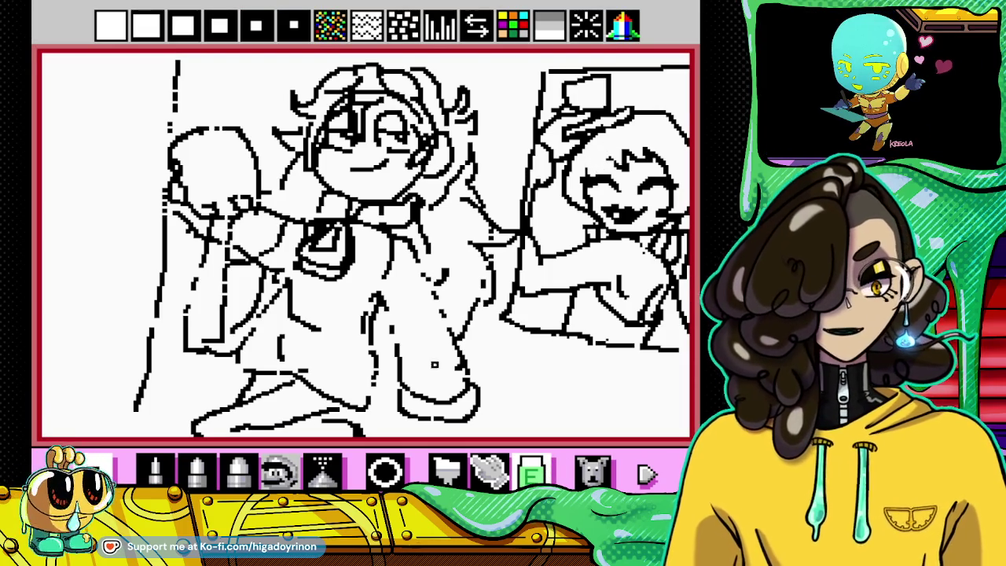
click(155, 469)
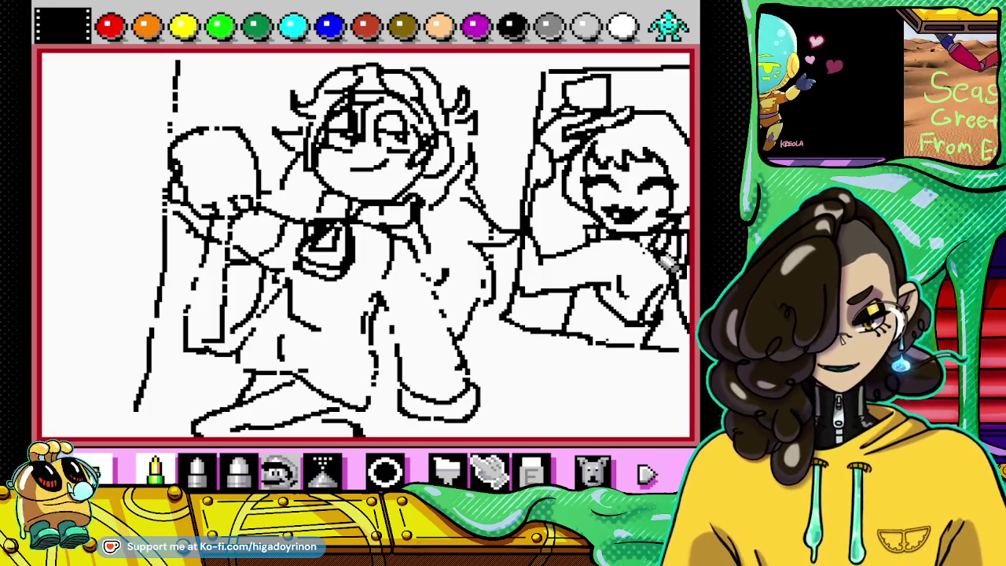
click(531, 472)
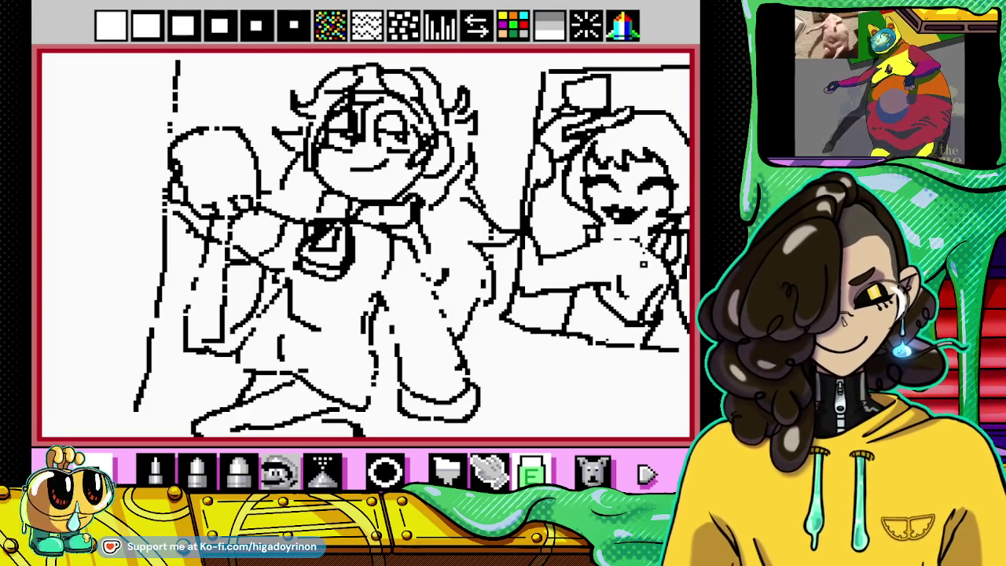
right_click(537, 307)
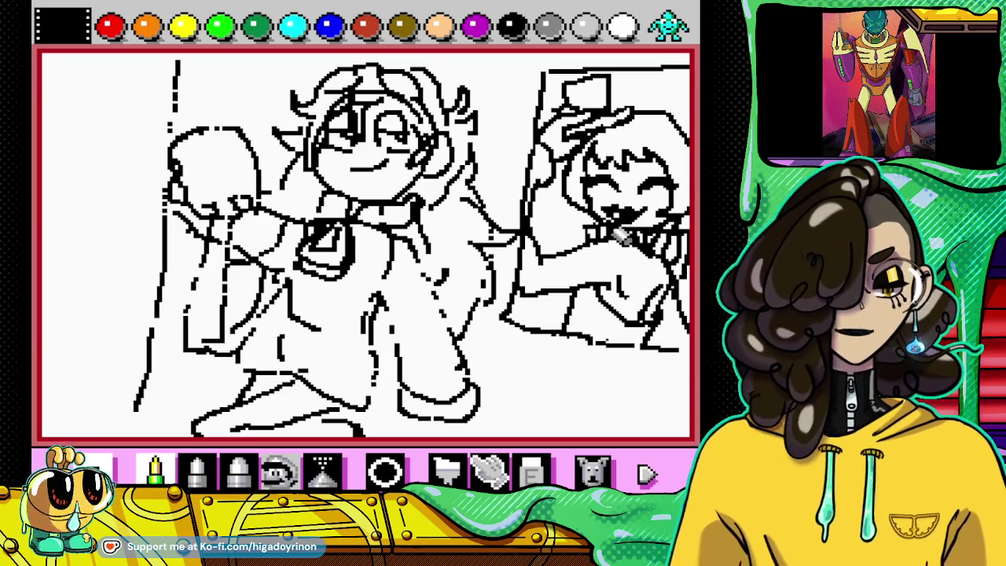
click(532, 472)
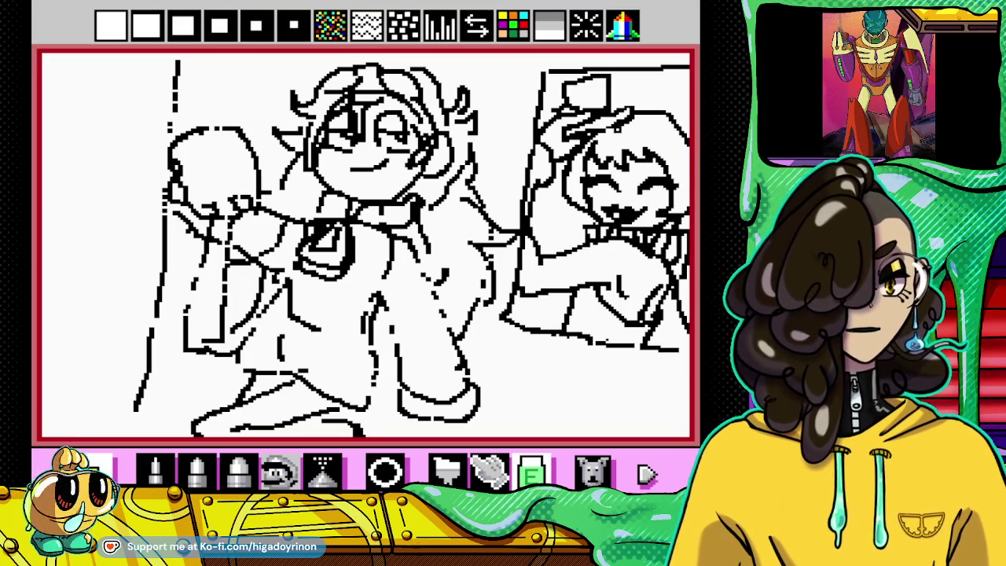
click(155, 470)
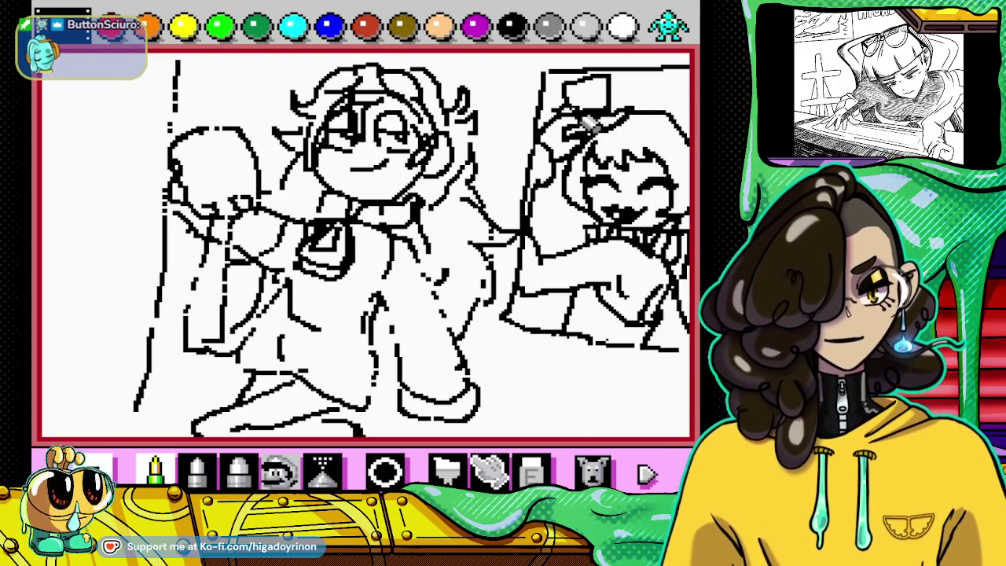
click(531, 472)
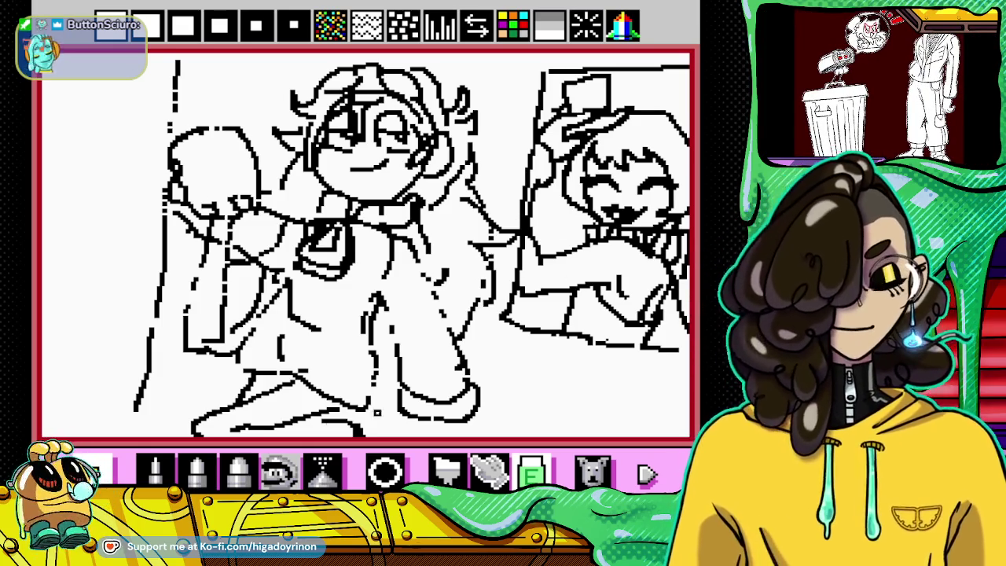
click(155, 470)
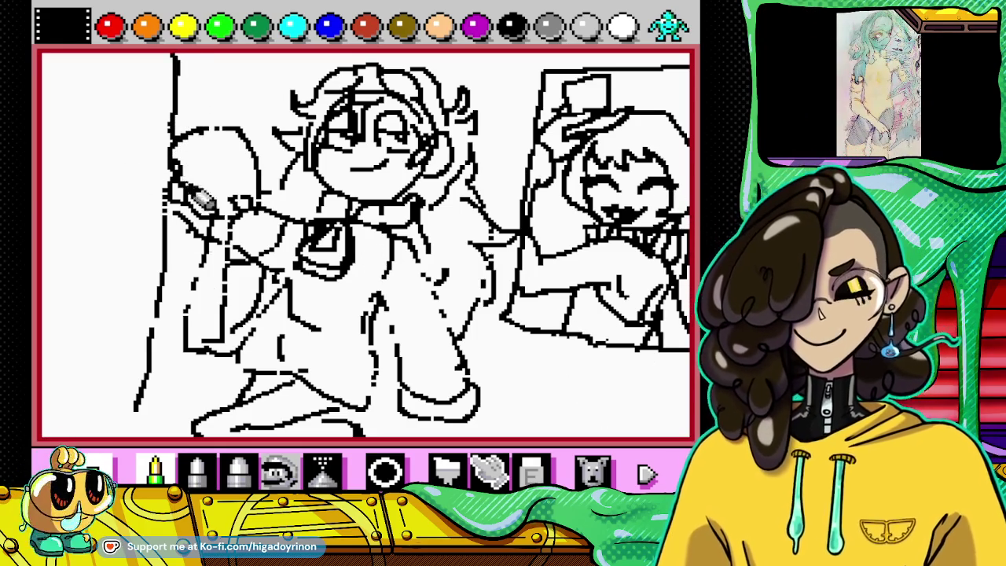
Step: Erase the long diagonal line on the left side with a chosen eraser size
click(531, 472)
click(183, 26)
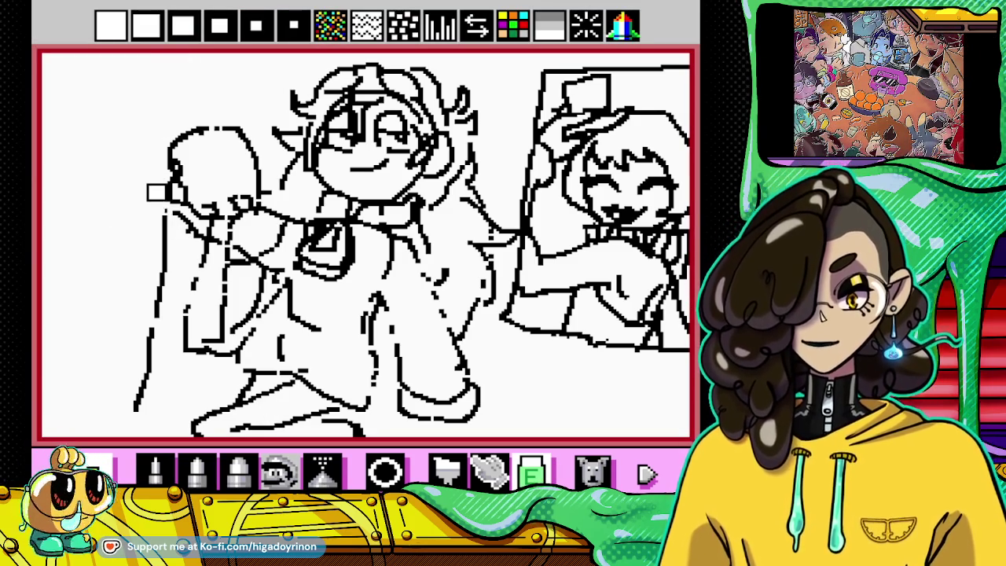
drag(154, 227, 144, 364)
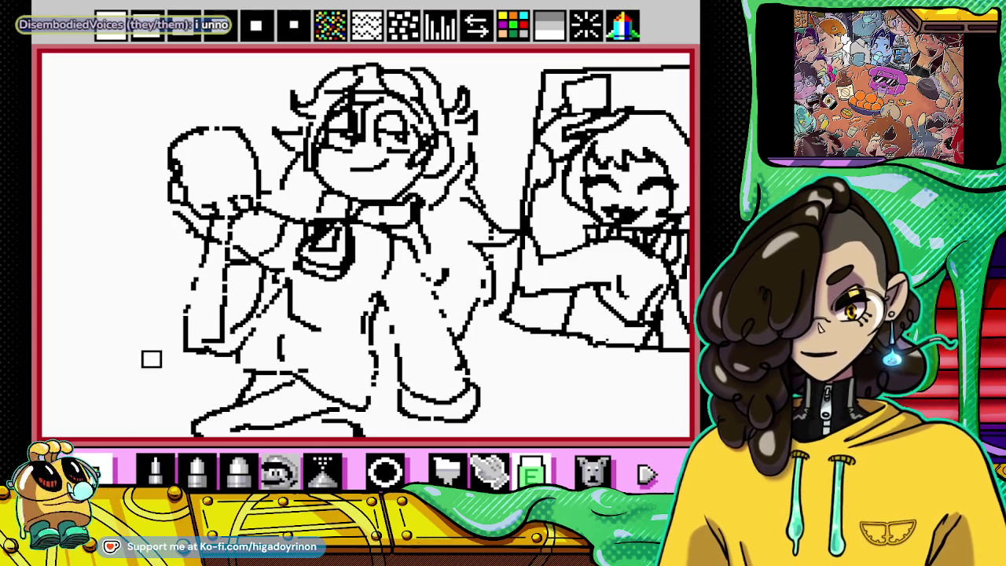
Step: Try three freehand vertical lines down the left side, undoing each wobbly attempt
click(154, 470)
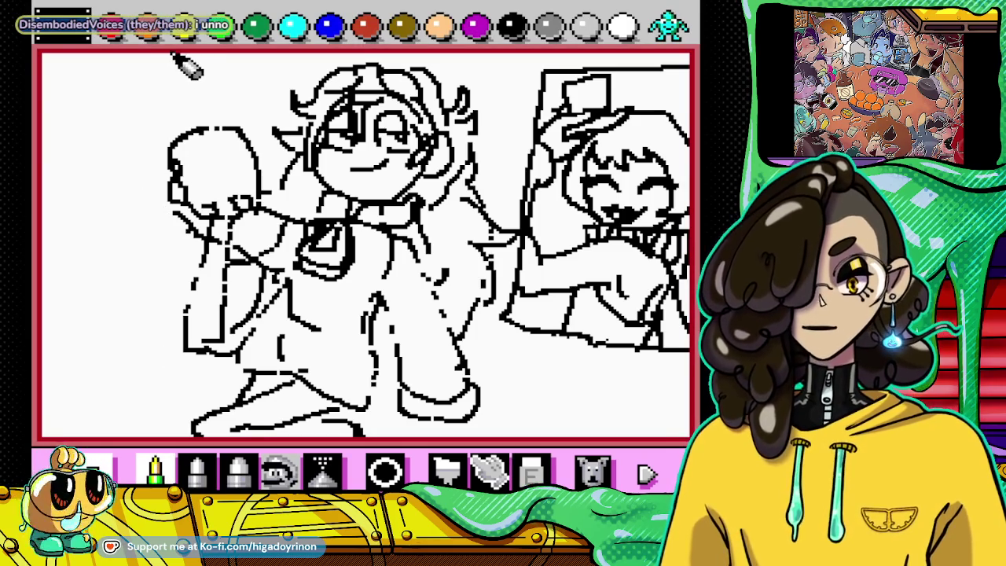
mouse_move(167, 57)
mouse_down()
mouse_move(152, 192)
mouse_move(138, 211)
mouse_up()
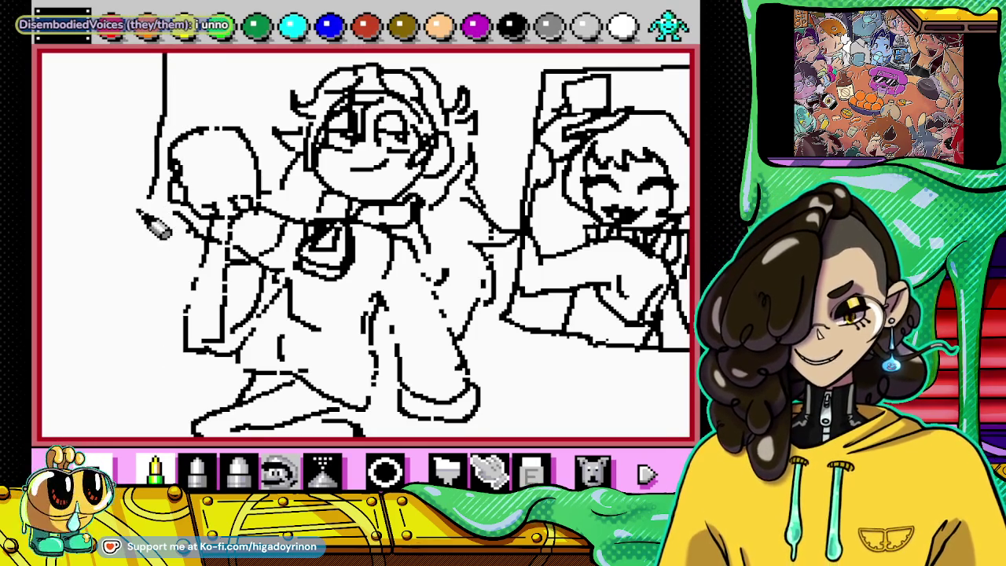
click(591, 470)
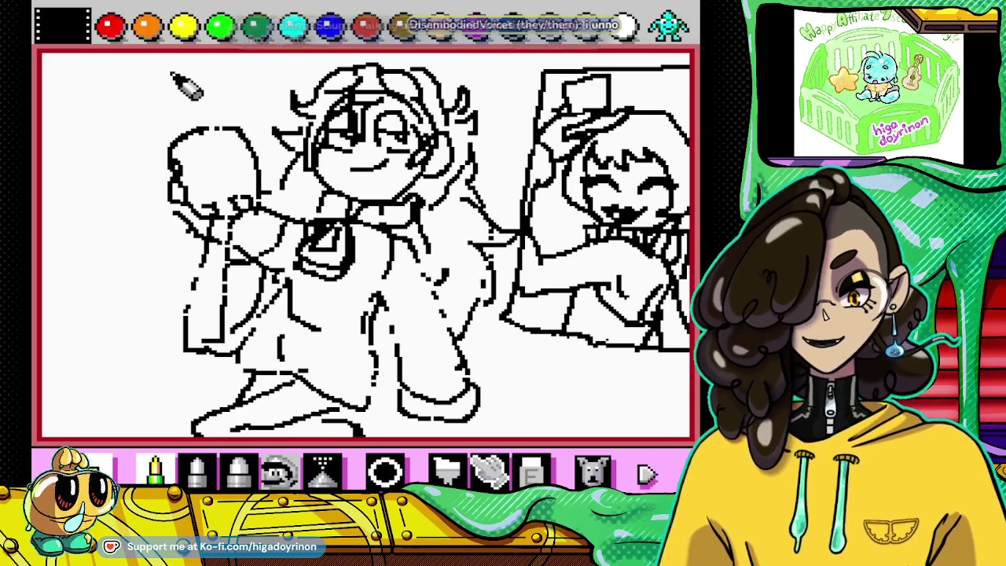
drag(157, 54, 135, 316)
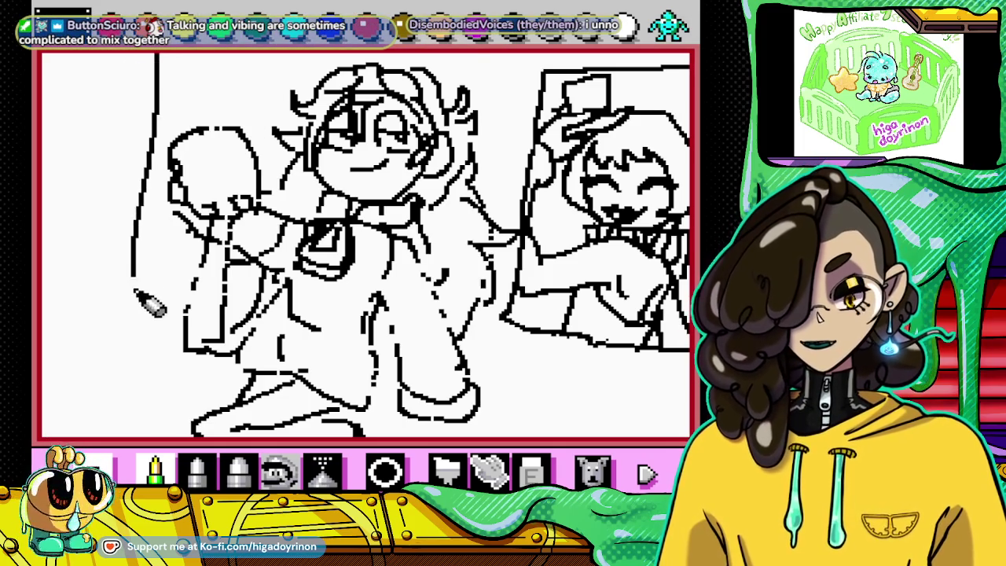
click(590, 470)
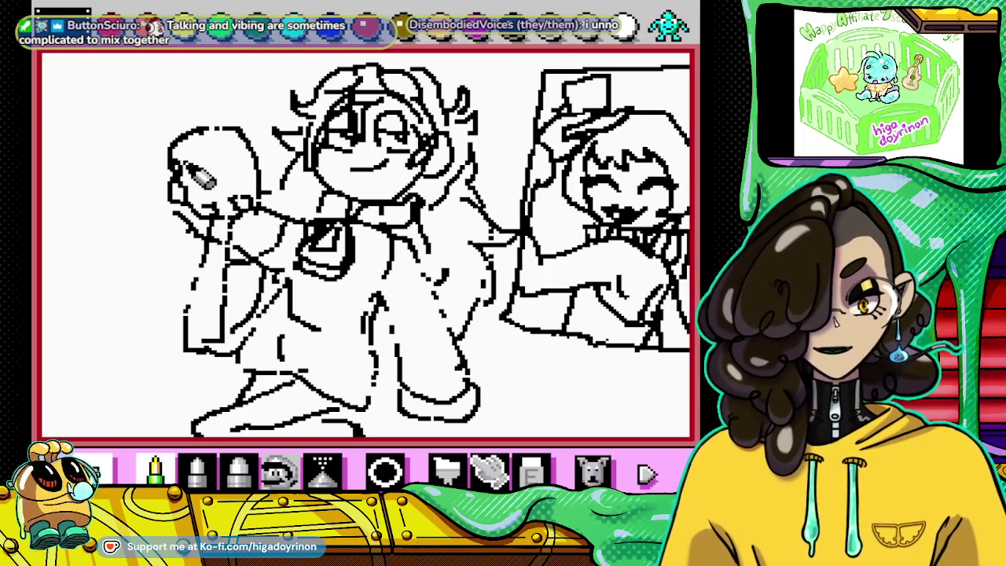
drag(169, 55, 144, 206)
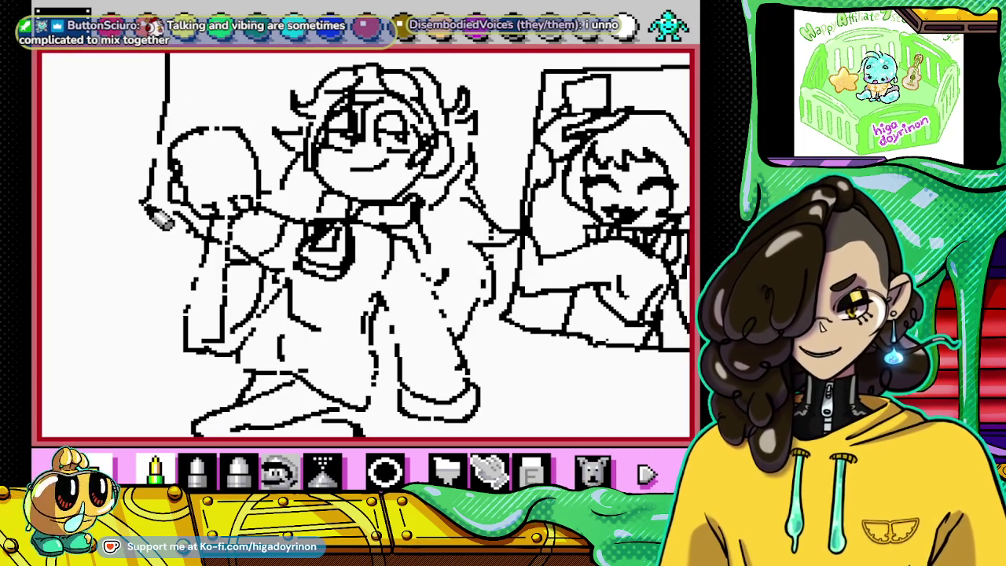
click(591, 470)
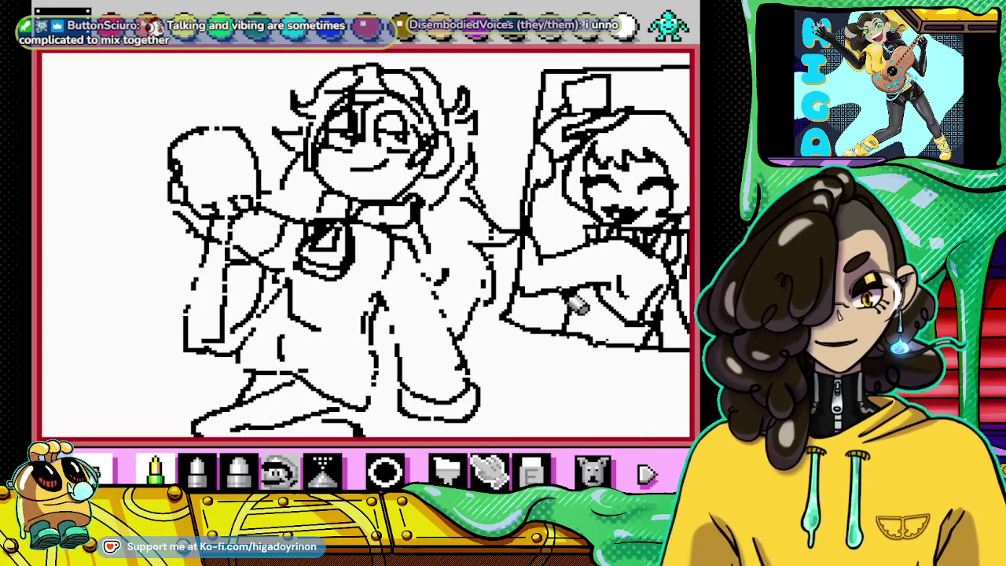
click(646, 474)
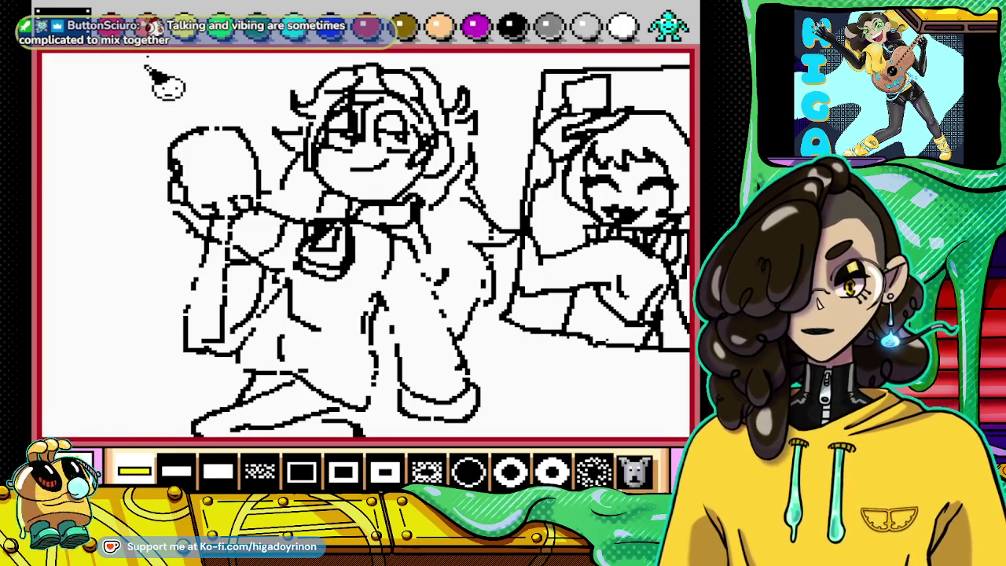
Step: Draw a straight vertical line down the left edge from top to canvas bottom
drag(148, 59, 128, 435)
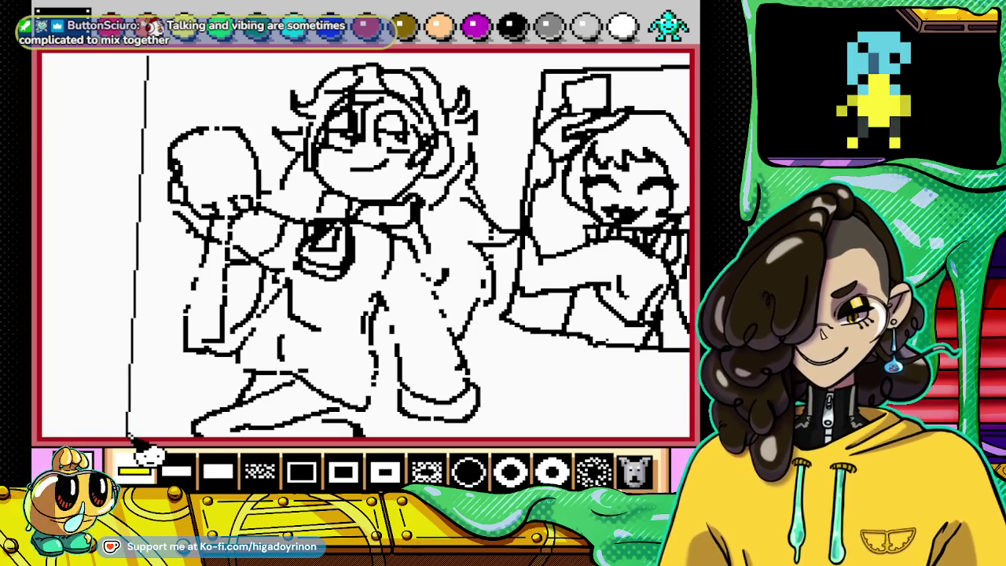
drag(144, 271, 126, 433)
key(ctrl+z)
drag(147, 57, 124, 337)
drag(123, 418, 121, 417)
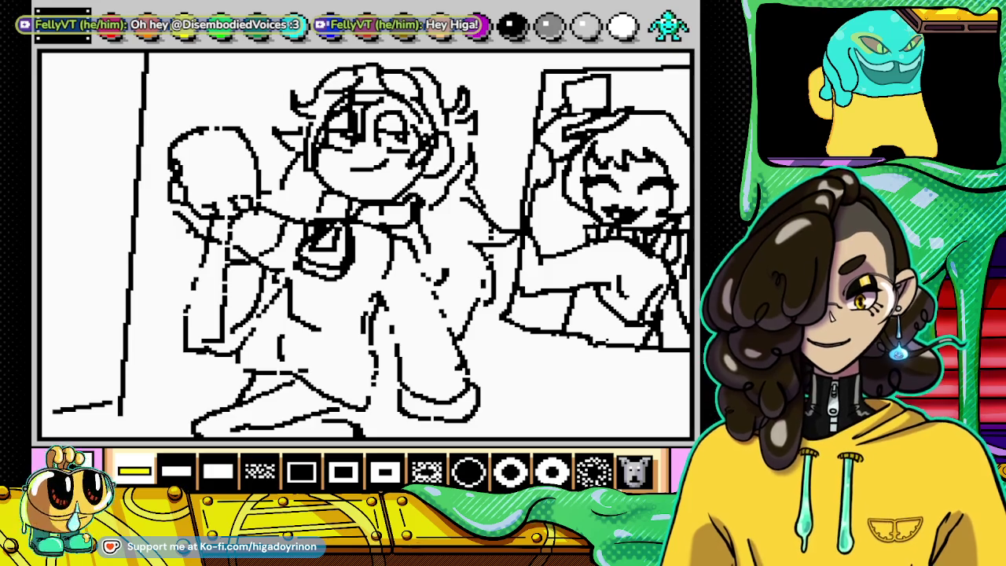
click(134, 470)
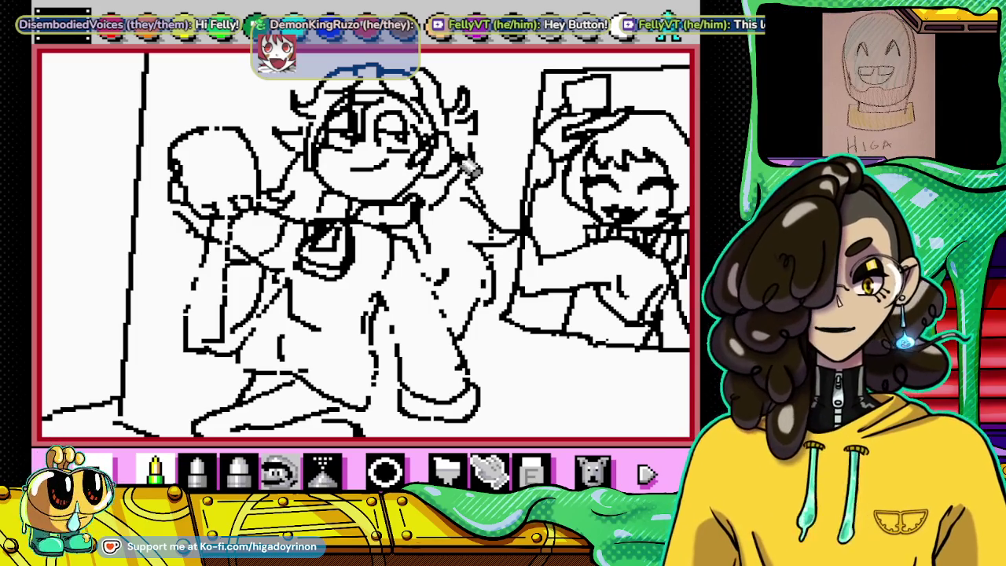
Step: Touch up the lines around the girl's eye and hair
click(542, 473)
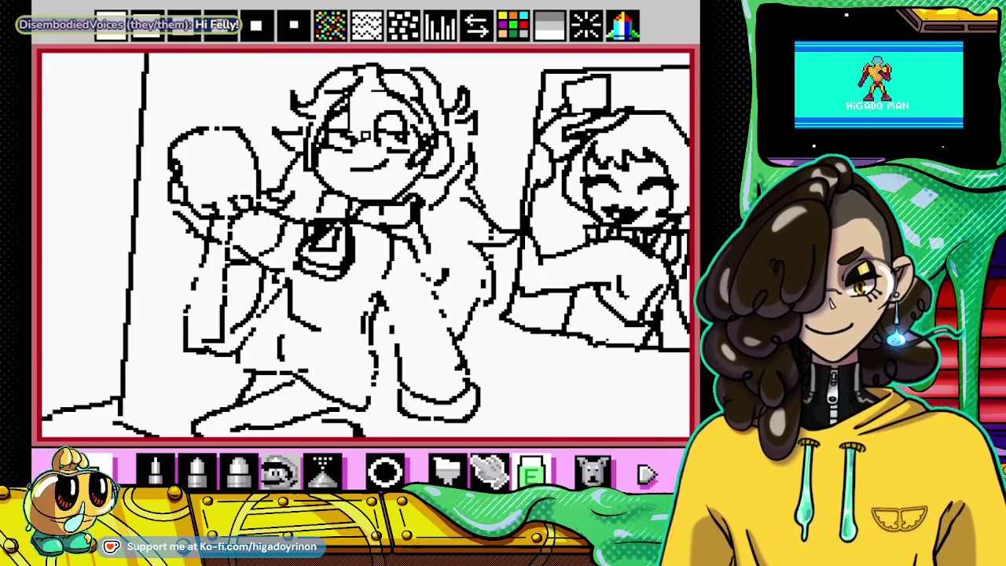
key(p)
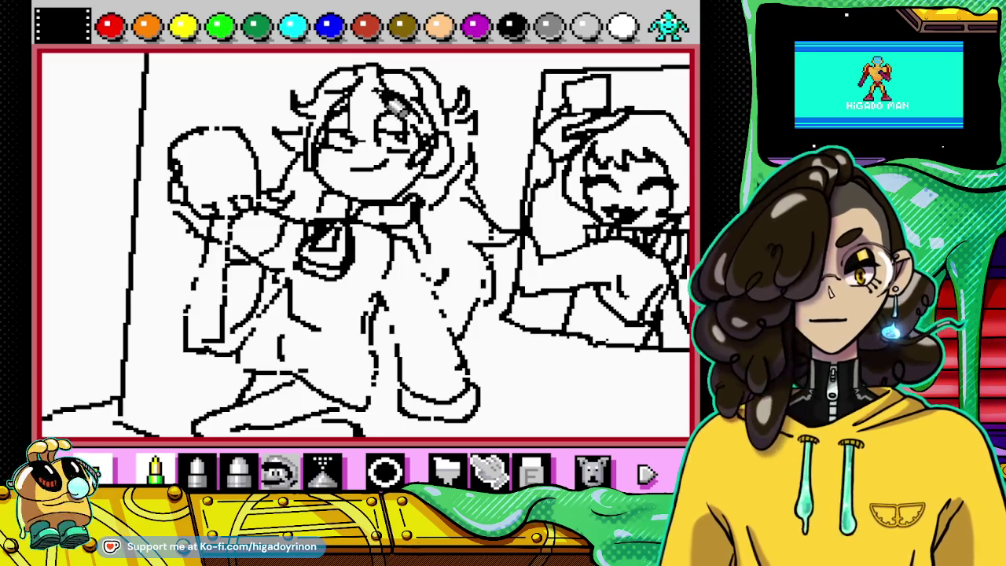
drag(369, 102, 381, 142)
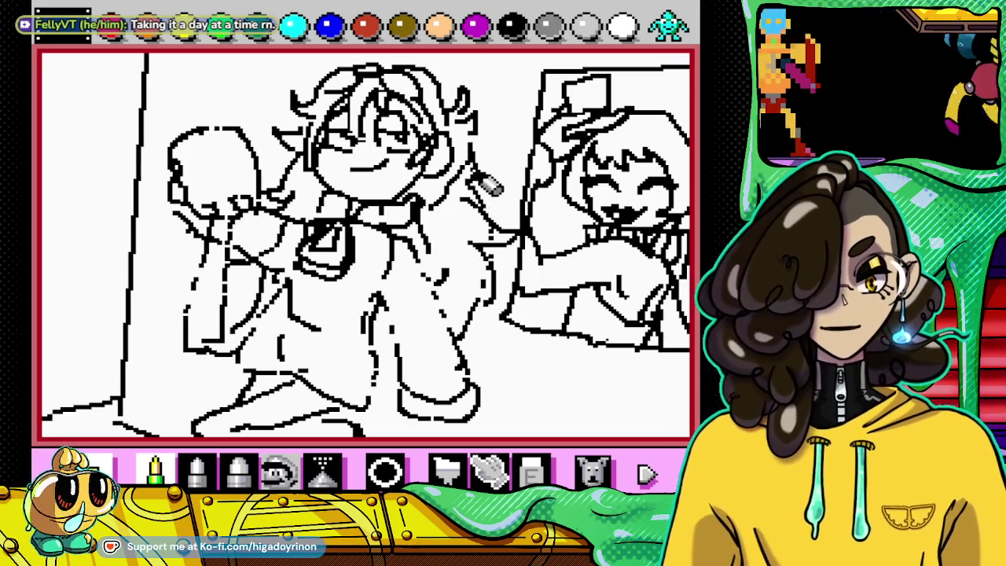
Step: Add a short stroke right of the girl's arm, then undo the last stray stroke
click(532, 471)
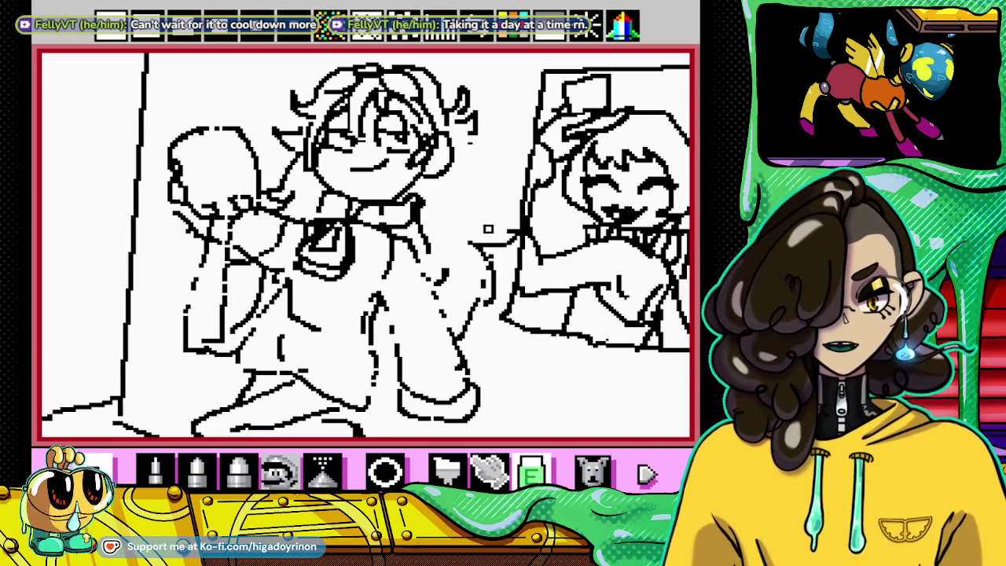
right_click(480, 242)
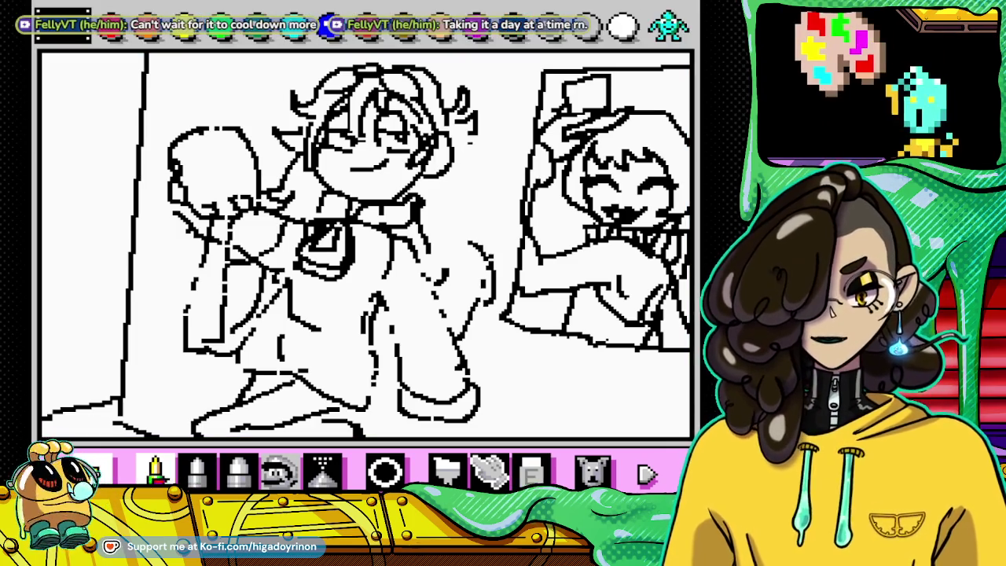
drag(476, 228, 500, 212)
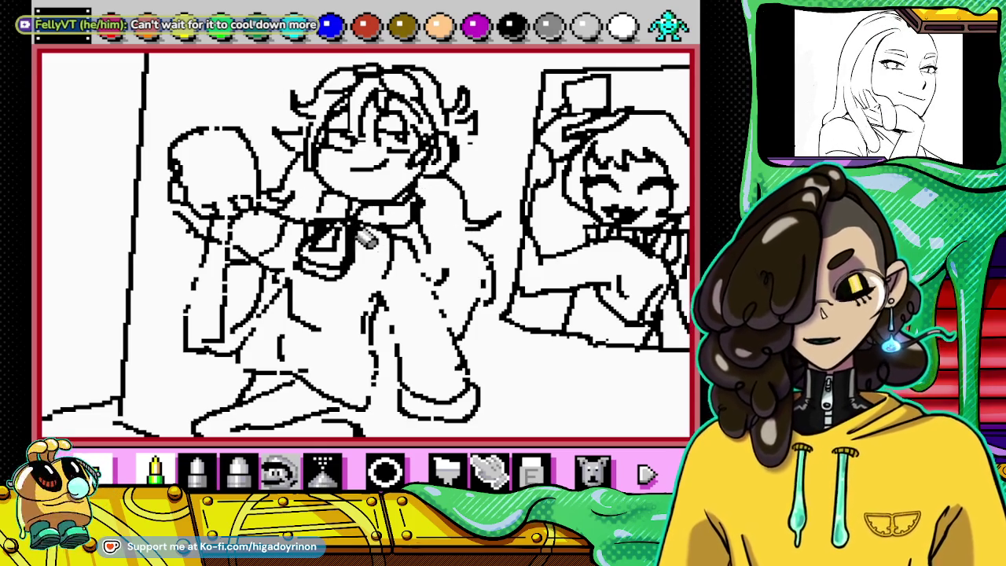
click(533, 471)
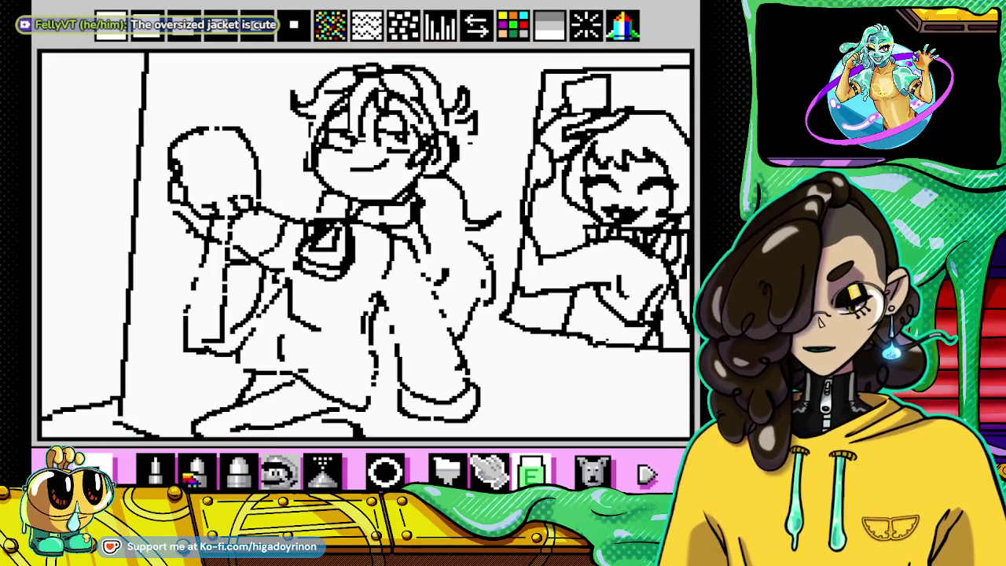
click(155, 470)
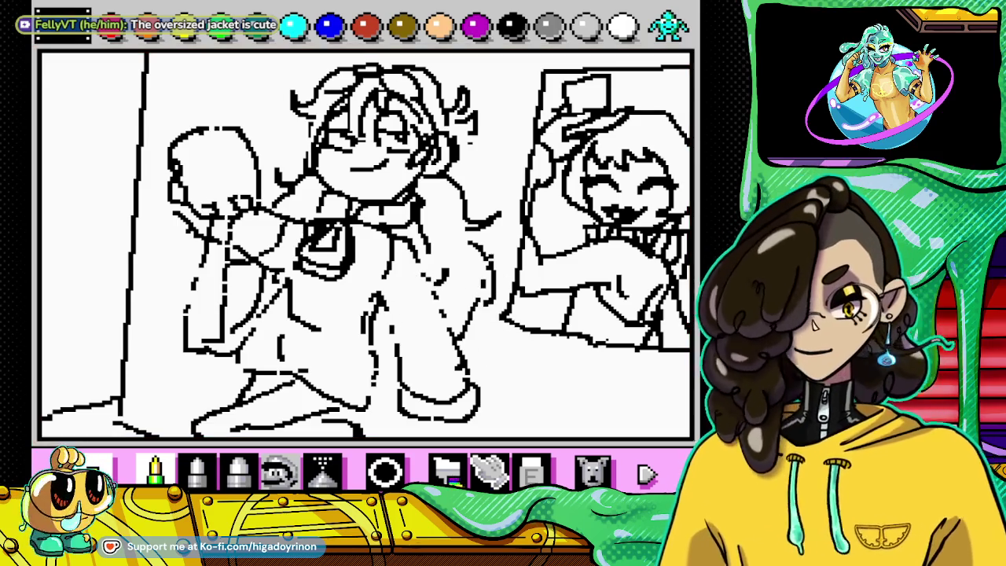
click(531, 471)
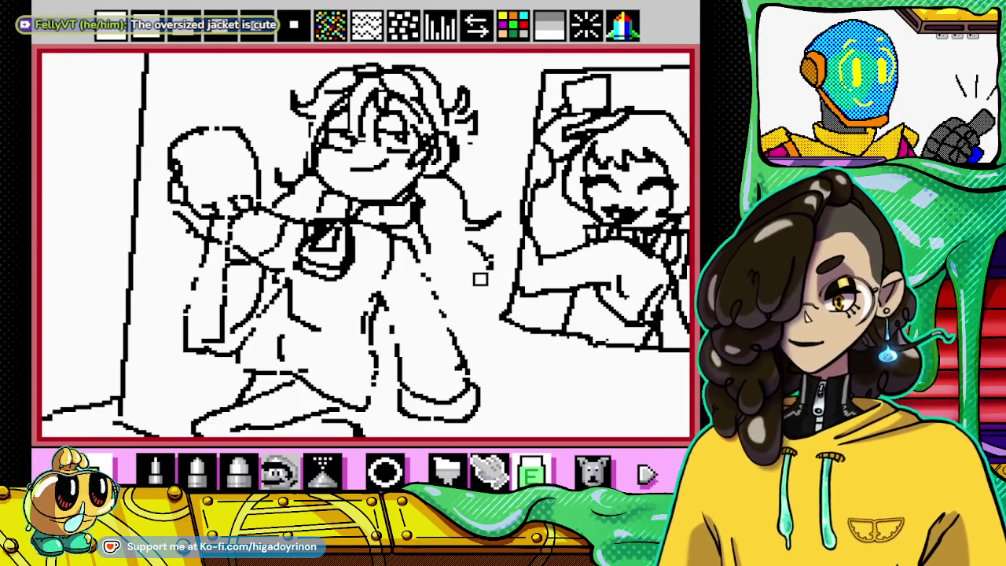
click(155, 469)
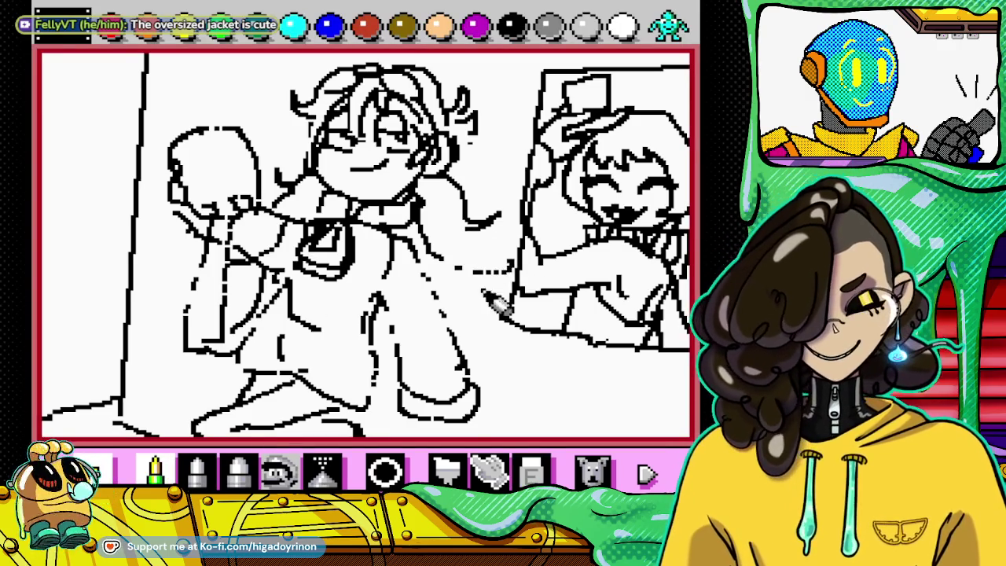
click(592, 470)
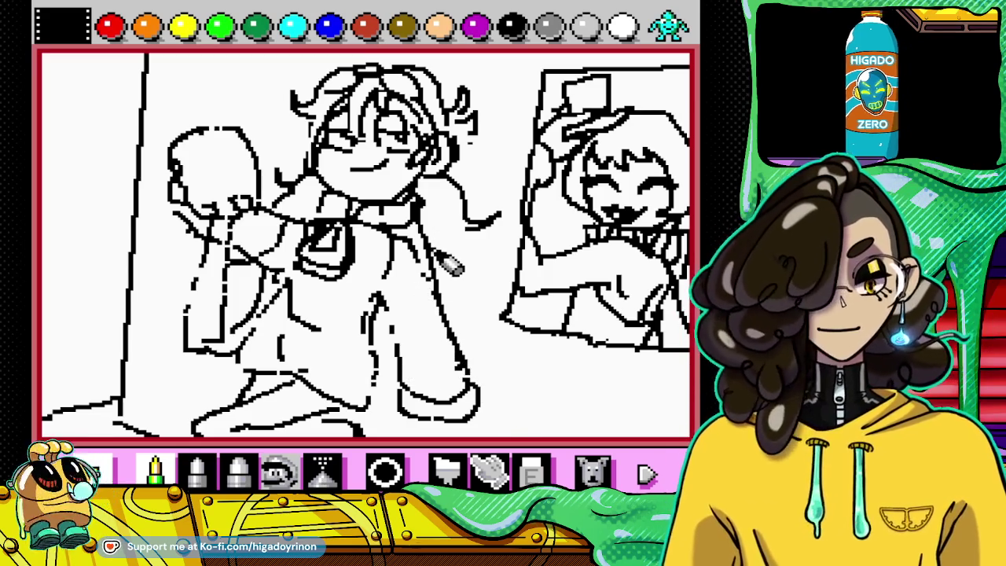
Step: Try extra spiky hair strands (undone), then draw a horizontal wall line at the left edge
drag(494, 235, 469, 264)
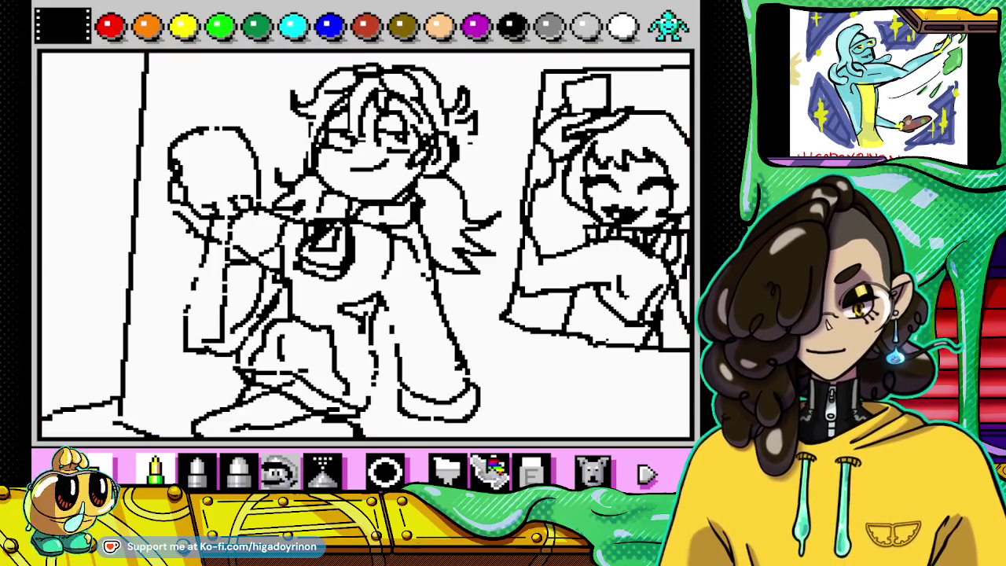
click(595, 469)
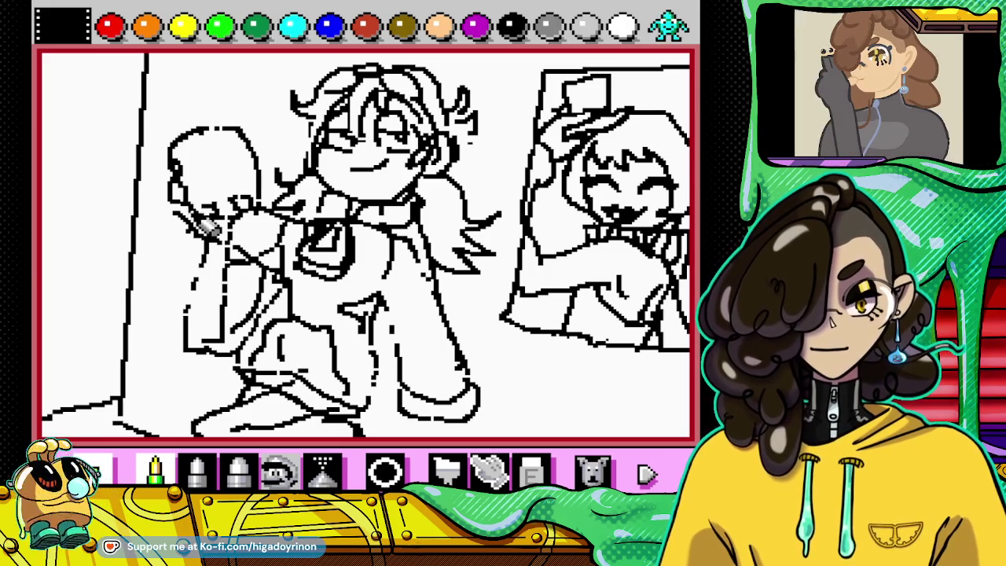
click(532, 471)
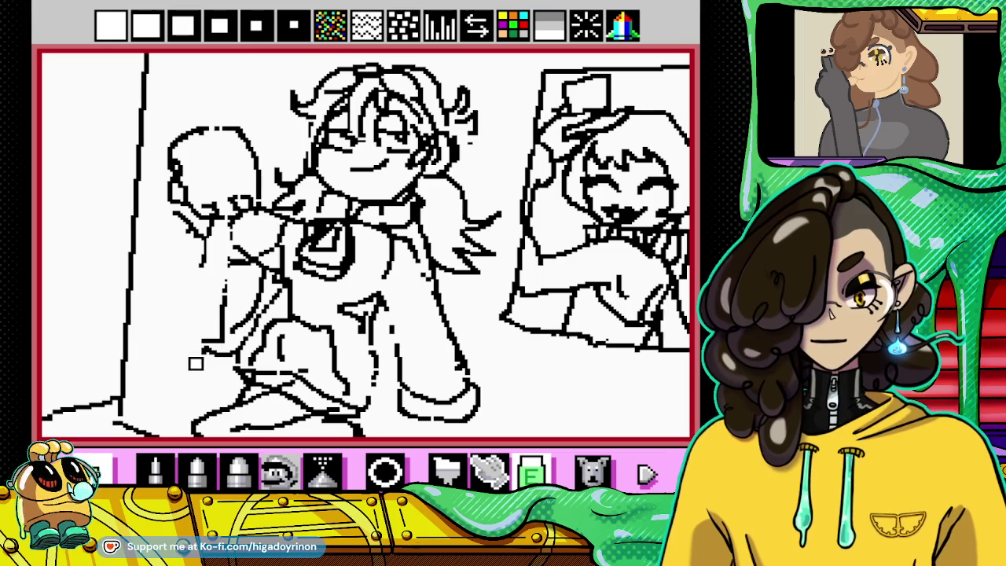
click(155, 470)
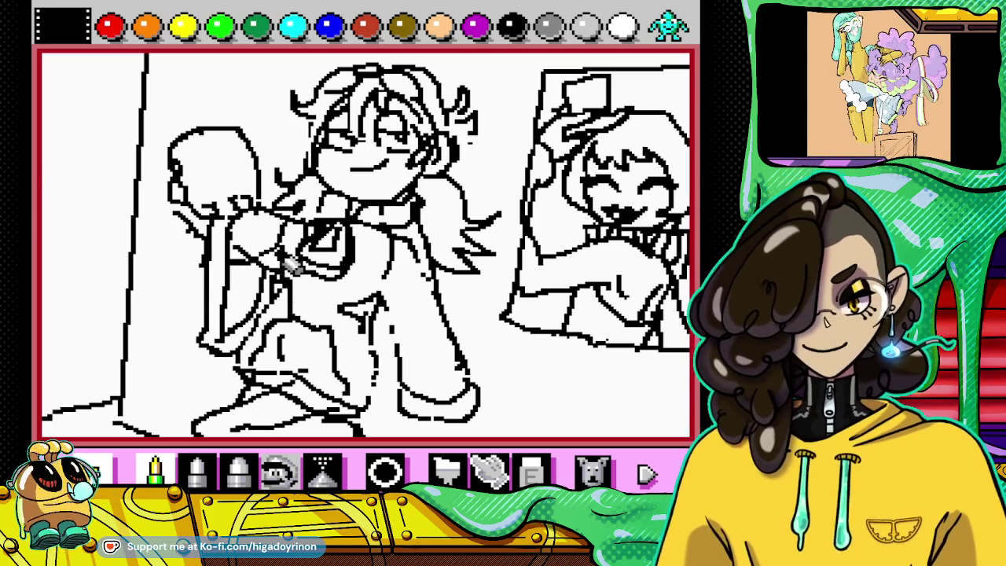
mouse_move(47, 274)
mouse_down()
mouse_move(114, 275)
mouse_move(67, 137)
mouse_move(88, 275)
mouse_up()
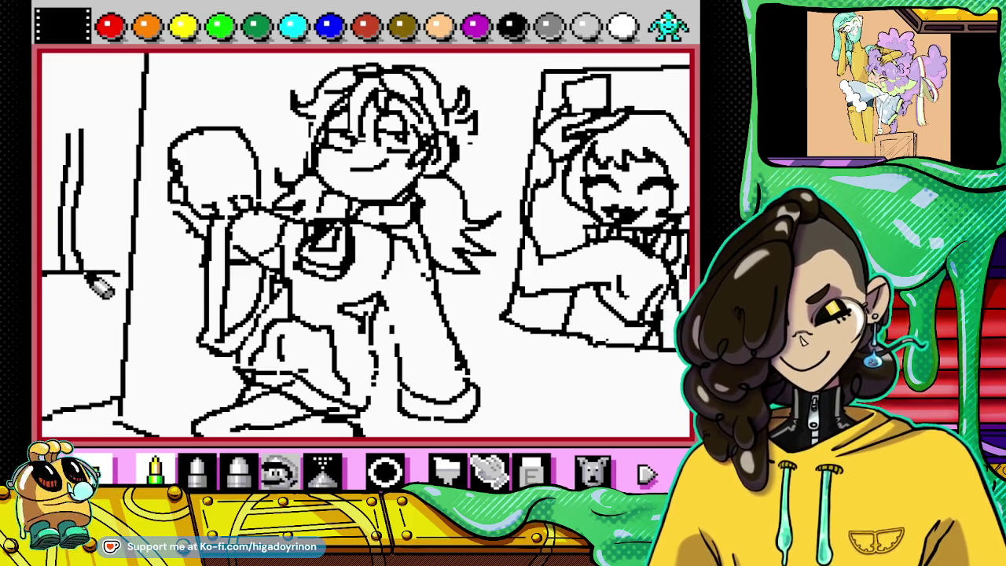
Step: Draw a curved hook atop the left vertical lines and two short horizontal lines
mouse_move(82, 101)
mouse_down()
mouse_move(65, 124)
mouse_move(93, 110)
mouse_move(106, 161)
mouse_move(130, 164)
mouse_move(128, 266)
mouse_up()
drag(63, 165, 42, 163)
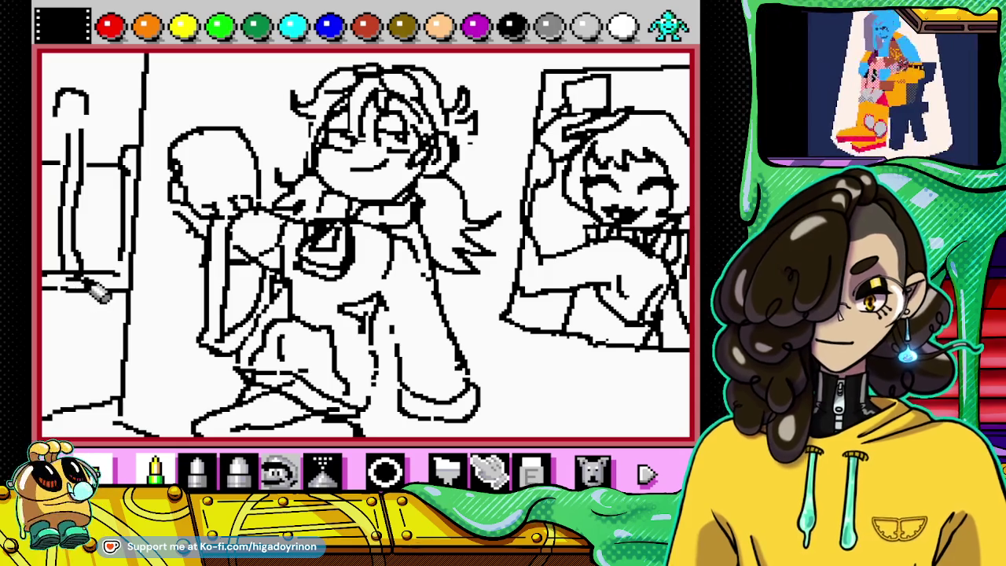
mouse_move(72, 340)
mouse_down()
mouse_move(128, 339)
mouse_move(75, 349)
mouse_up()
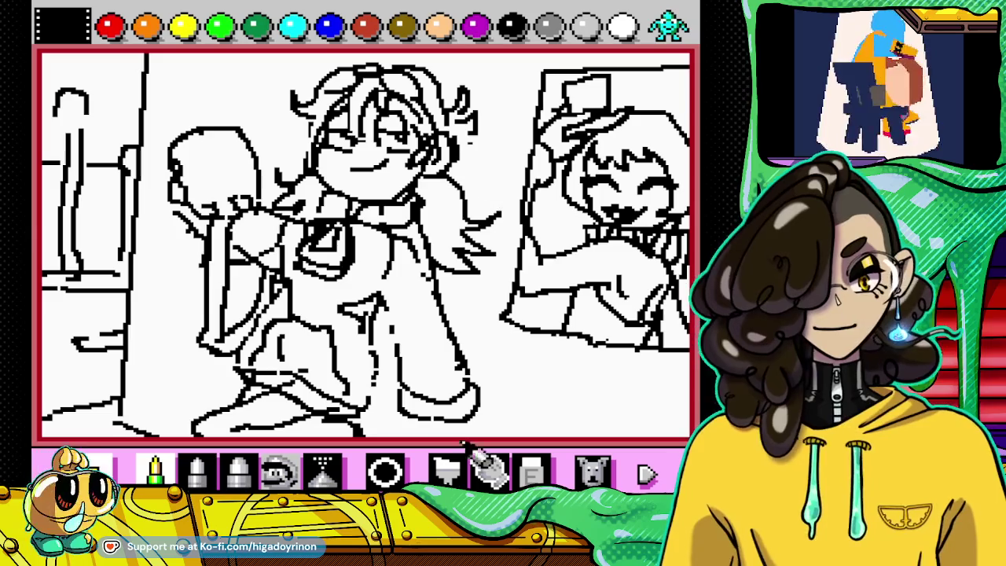
click(531, 472)
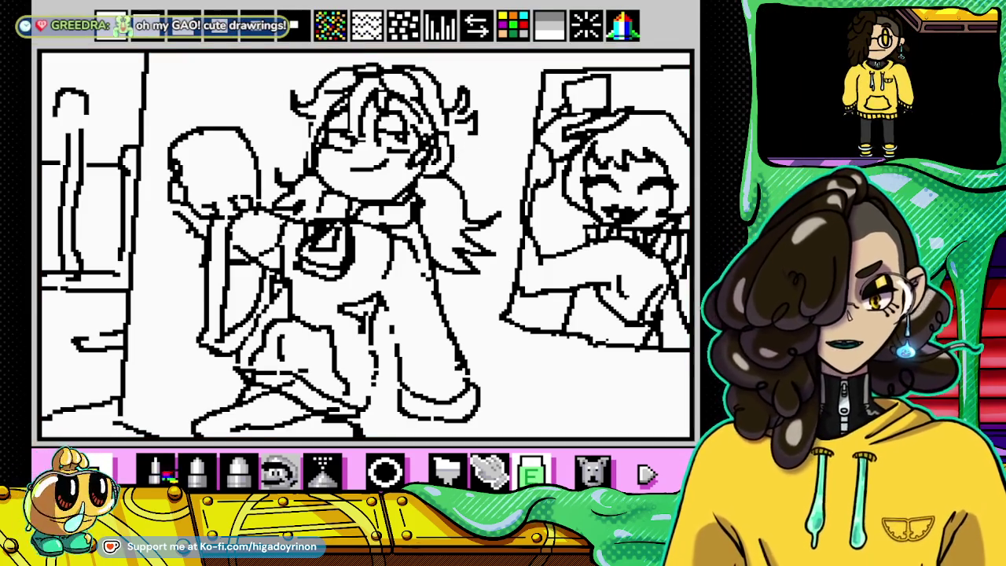
Step: Make small erasures and add a short stroke to the girl's hair
key(b)
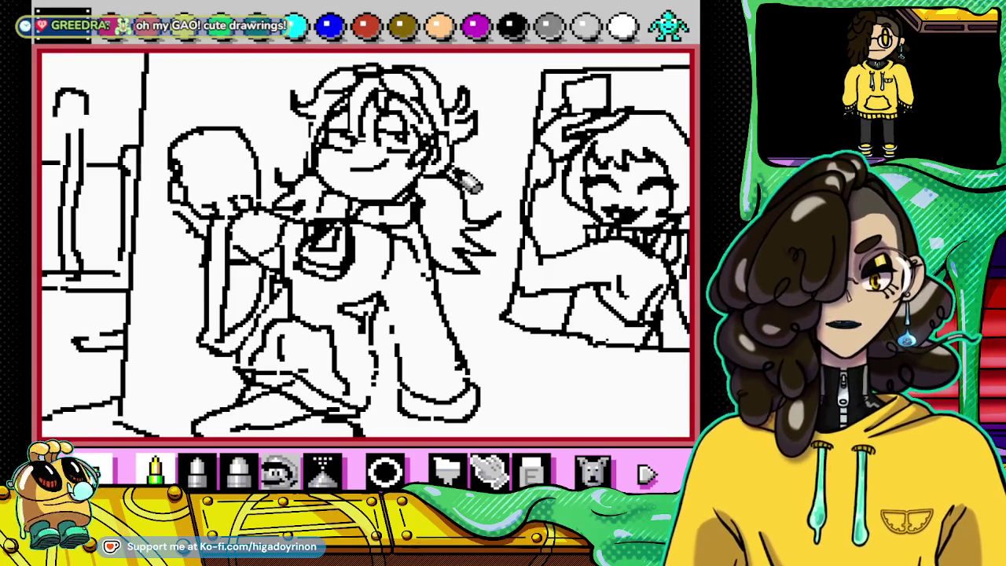
key(e)
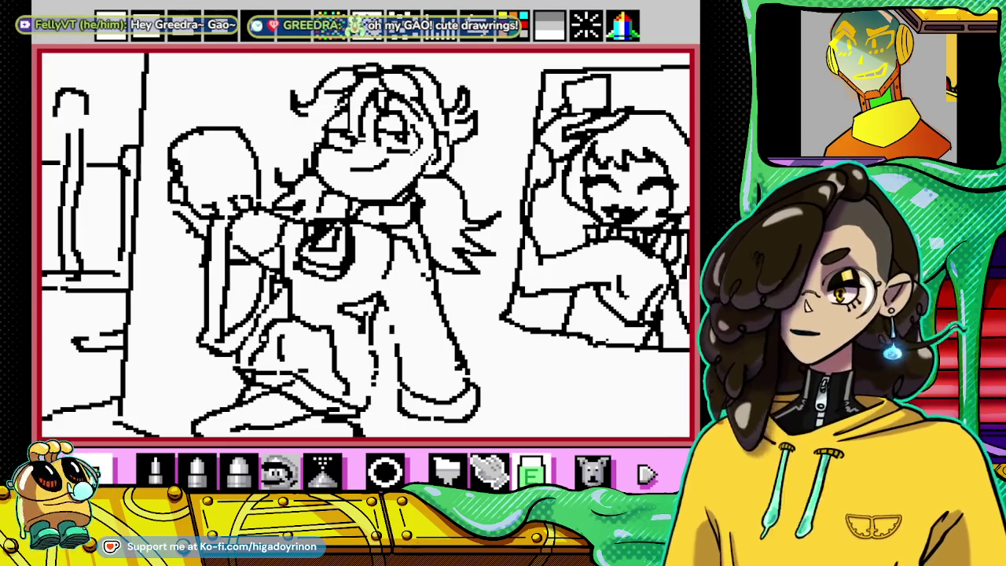
click(155, 470)
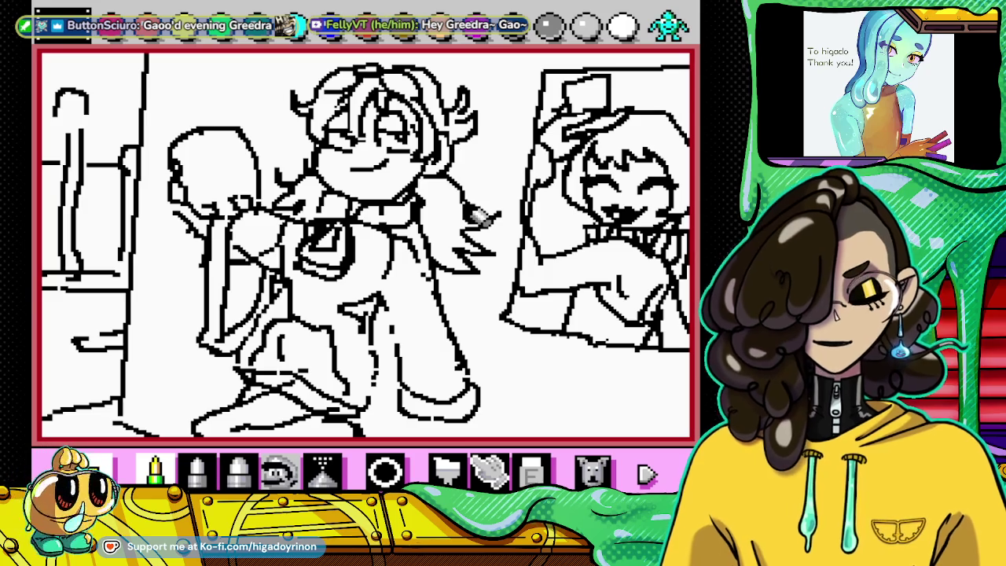
key(e)
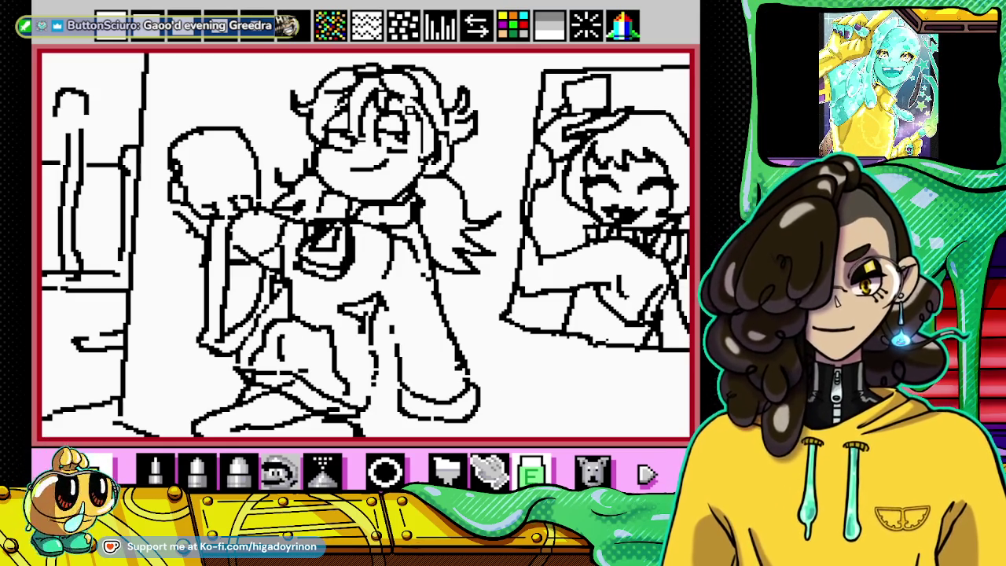
click(156, 470)
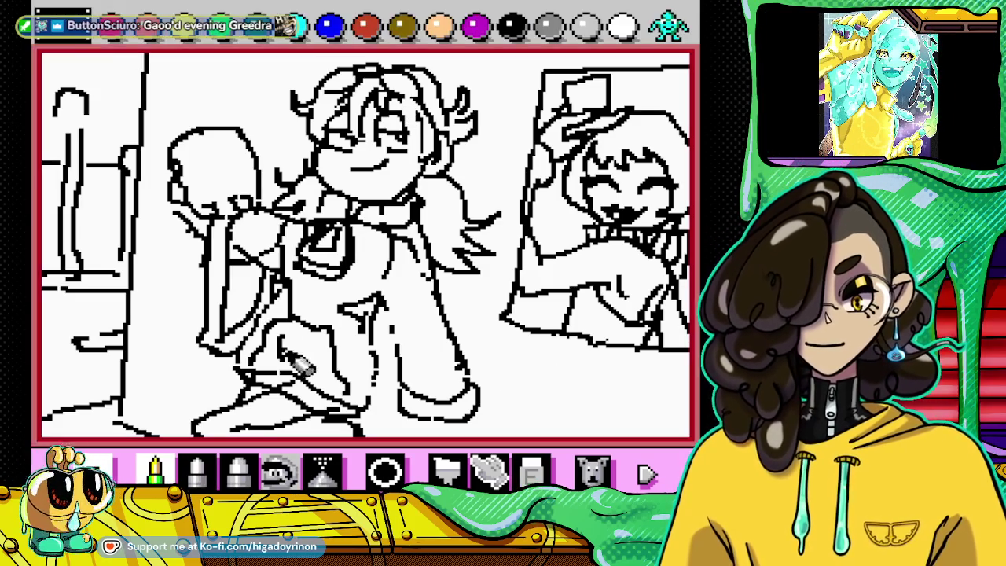
drag(422, 118, 416, 132)
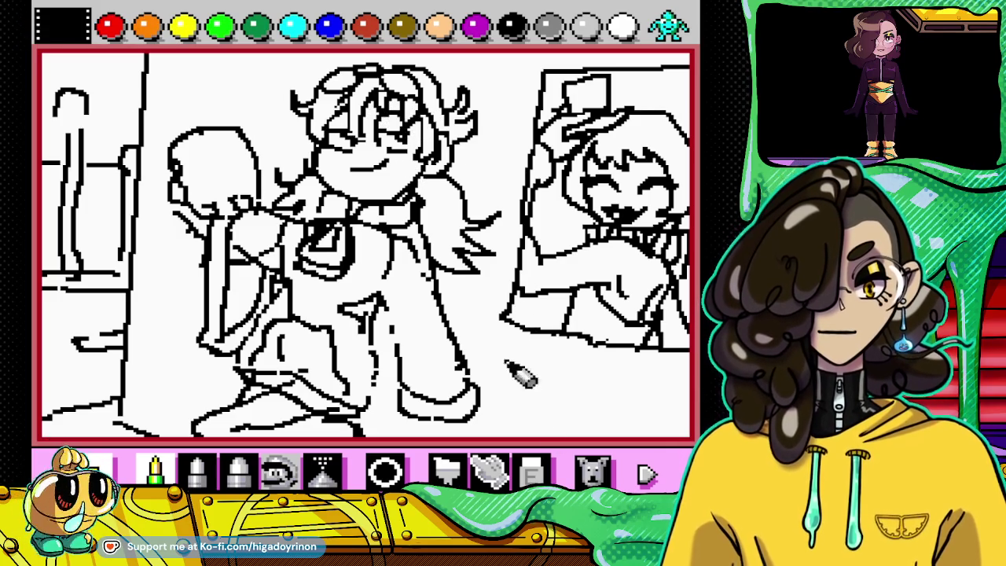
click(531, 473)
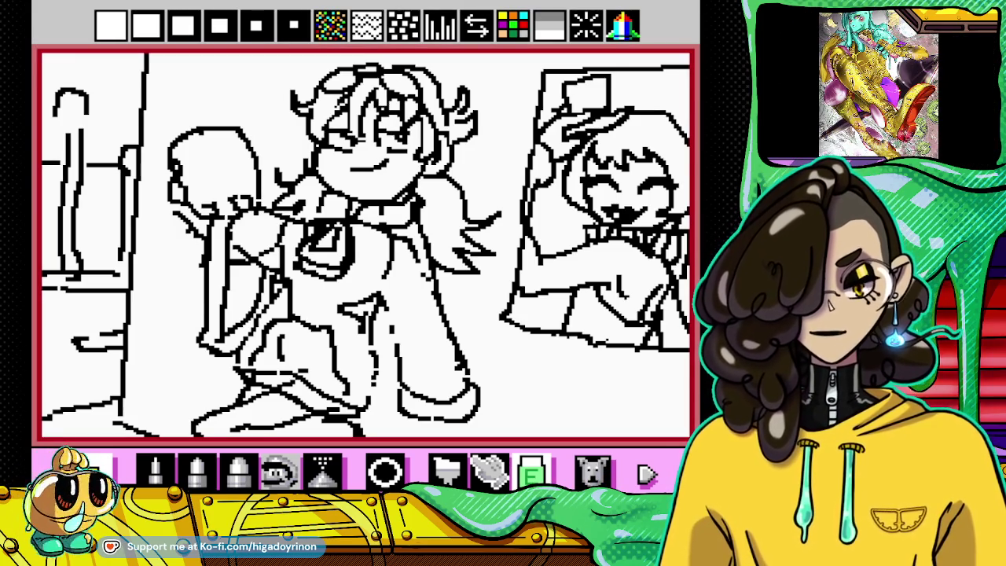
click(155, 470)
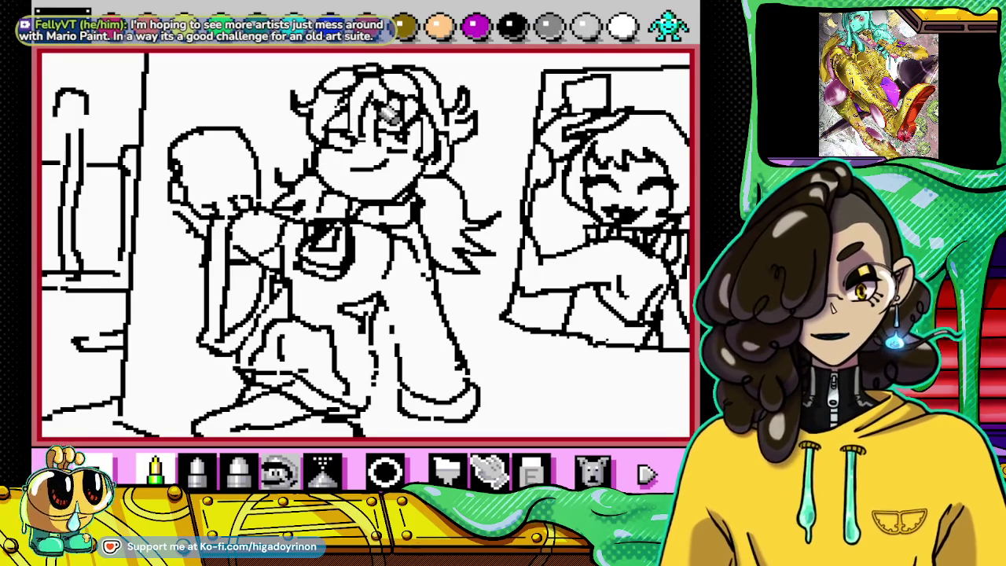
Step: Erase and redraw the girl's bangs and jacket collar, then dot freckles on her cheeks
click(531, 470)
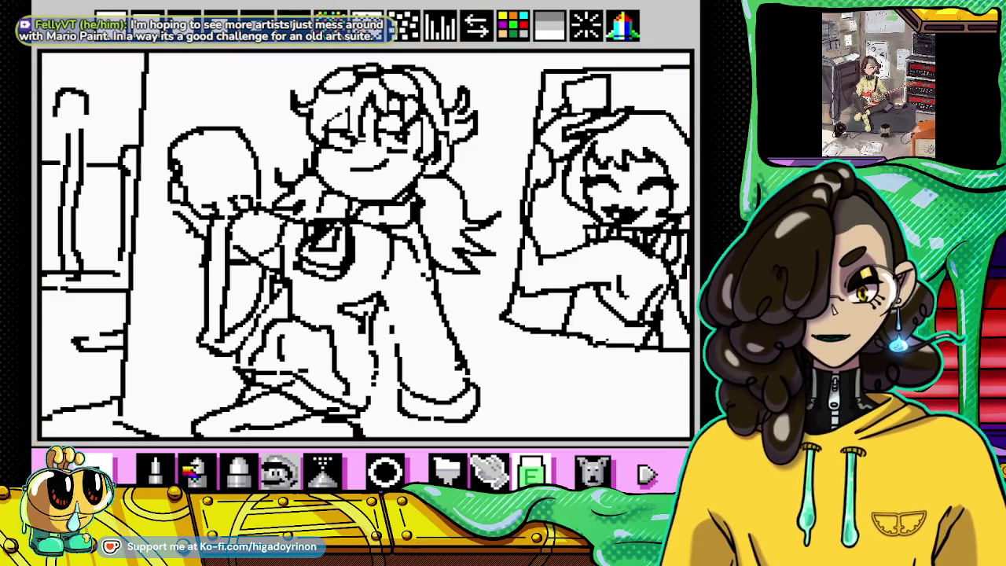
click(155, 470)
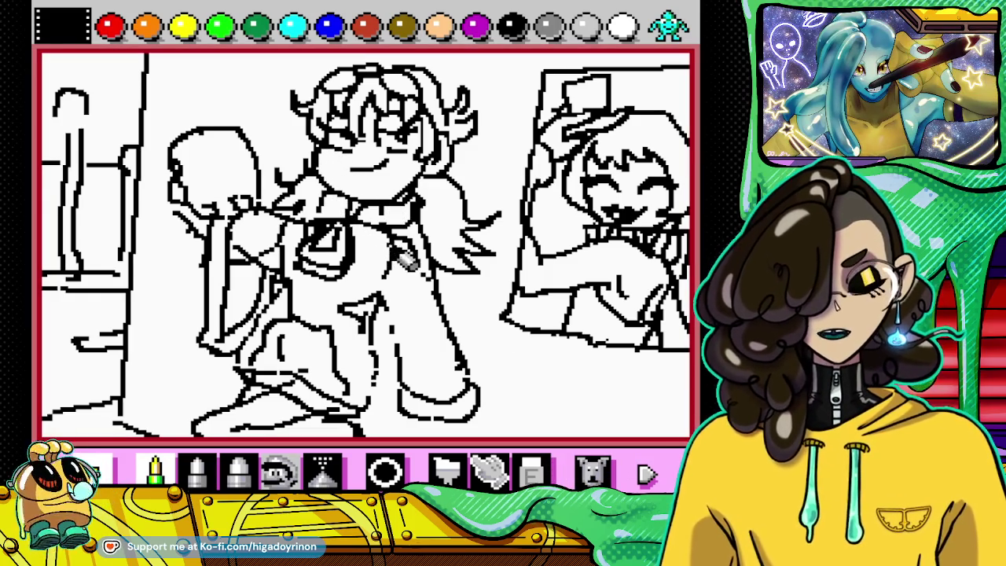
click(531, 472)
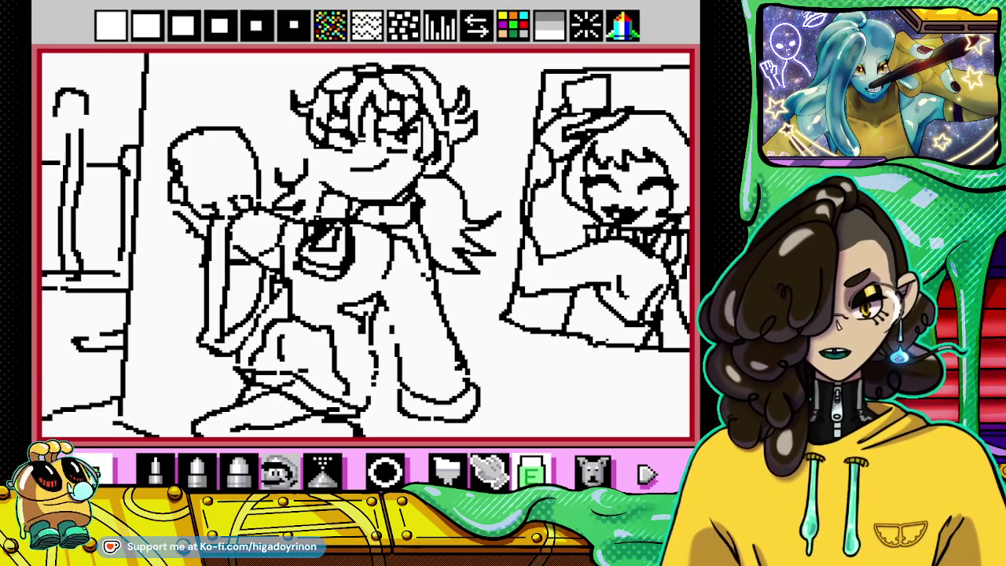
click(155, 470)
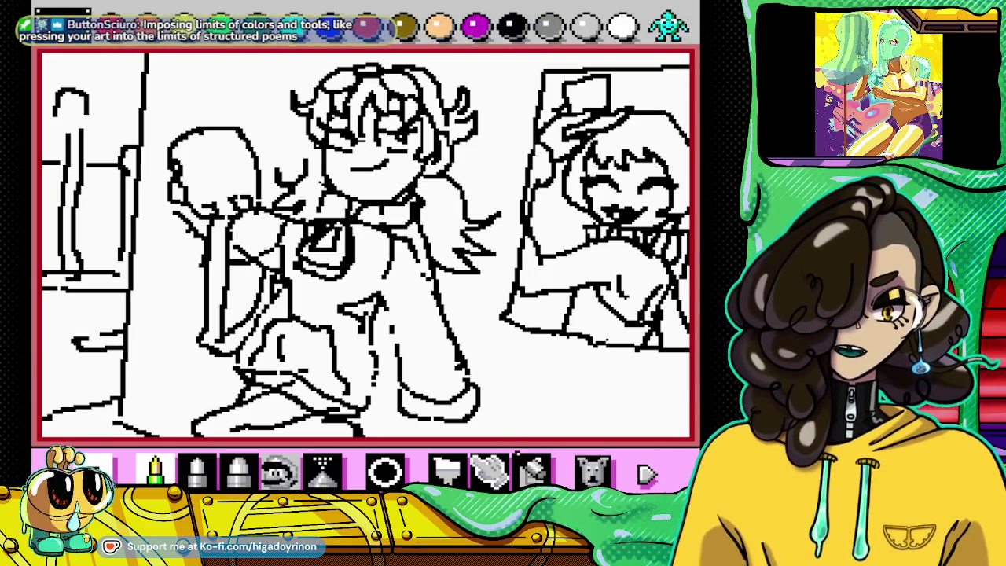
click(532, 472)
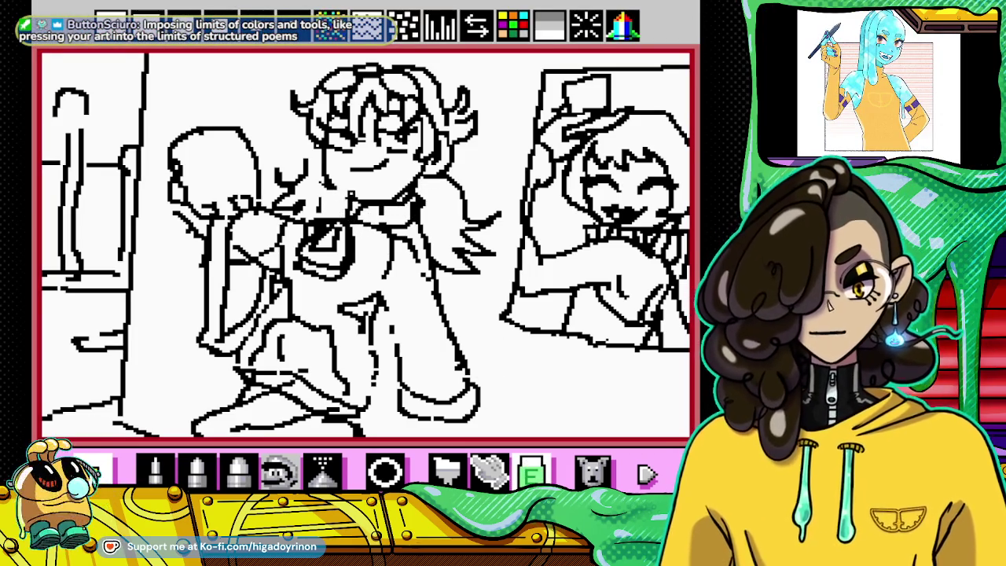
click(155, 471)
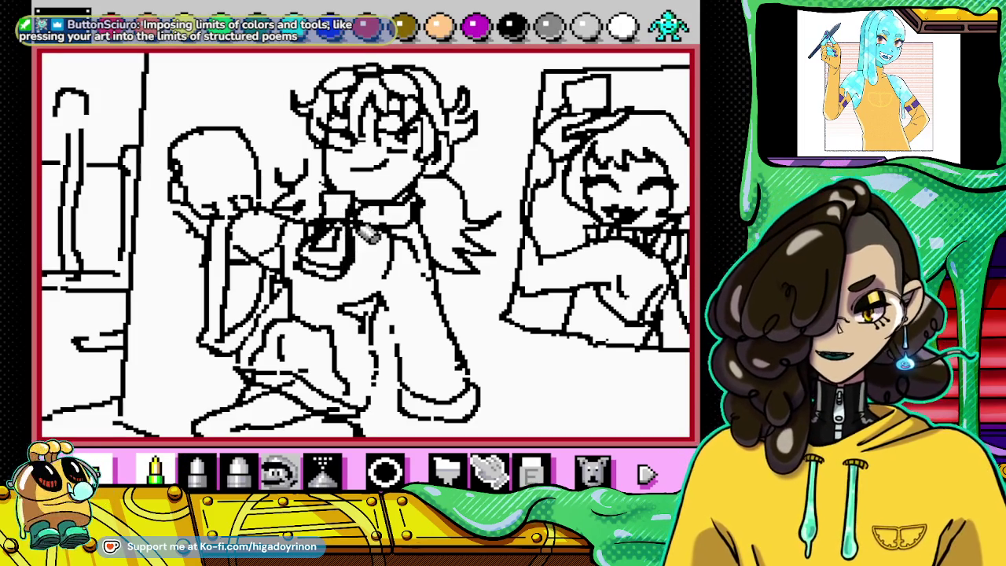
click(531, 471)
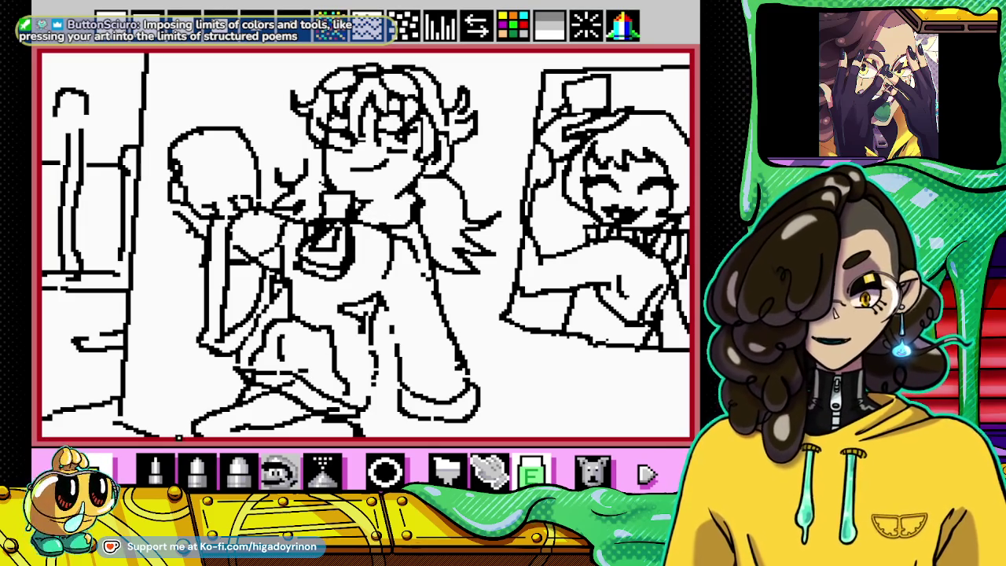
click(155, 470)
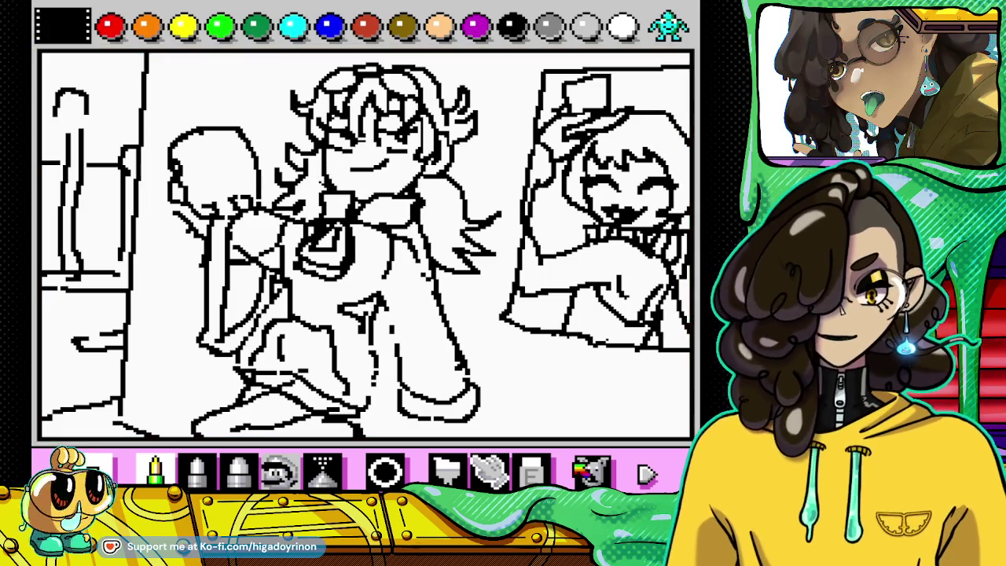
click(533, 471)
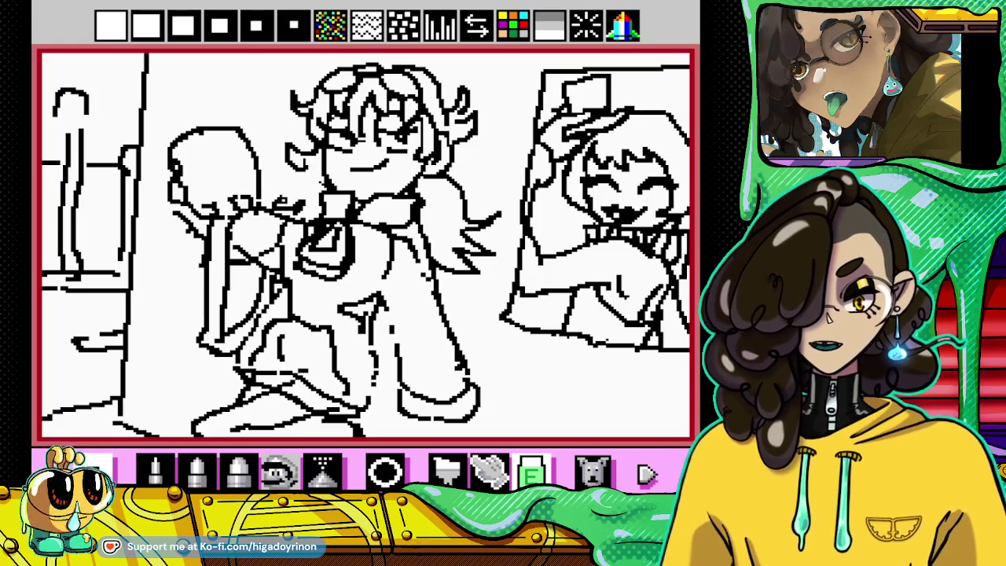
right_click(263, 271)
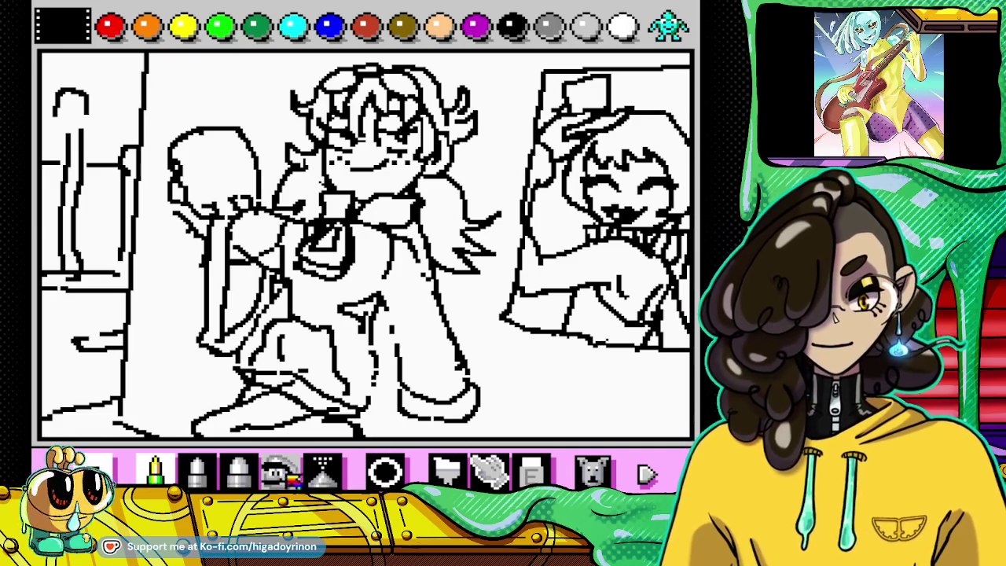
Step: Draw two lines down the girl's lower leg toward her shoe
click(536, 472)
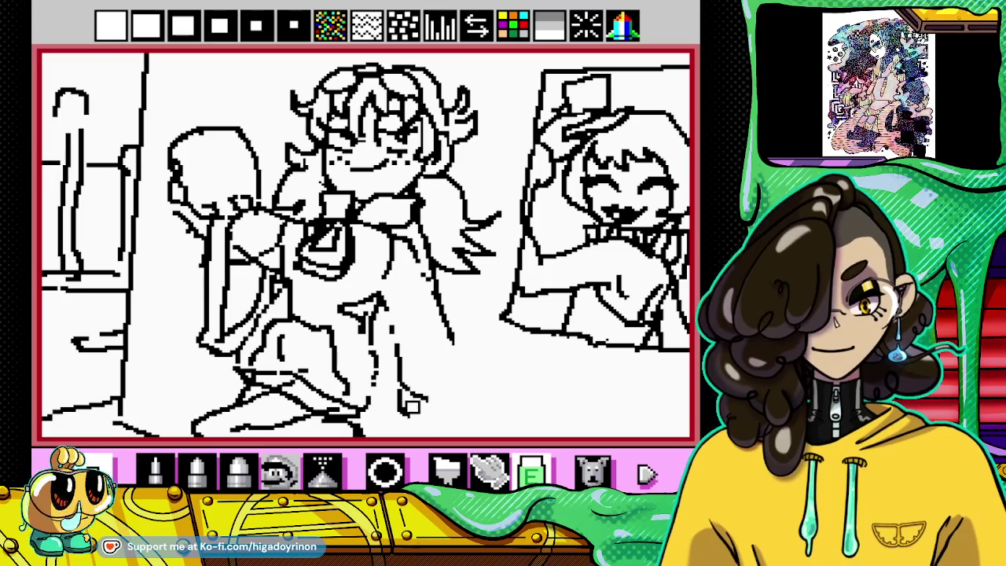
click(155, 470)
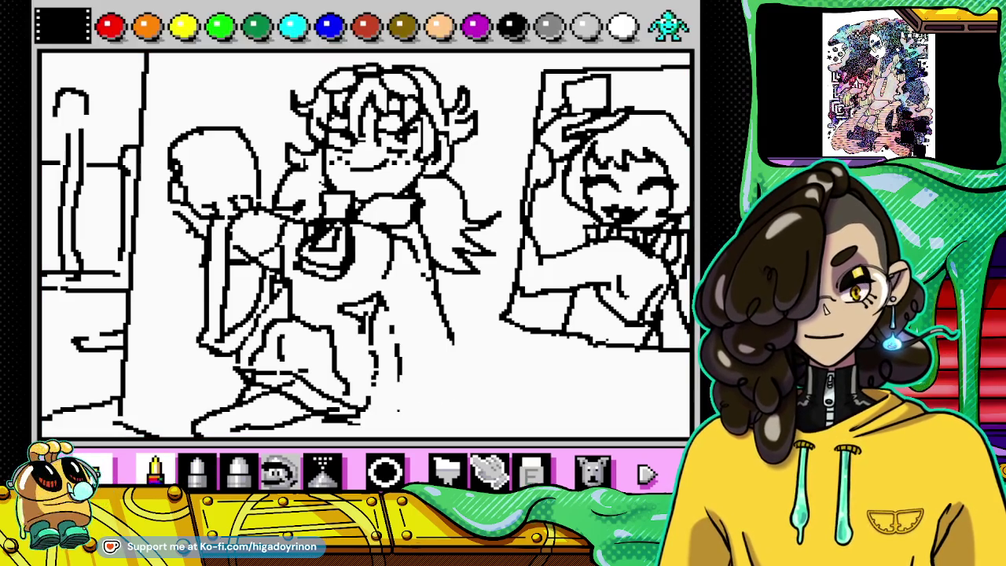
drag(401, 360, 391, 432)
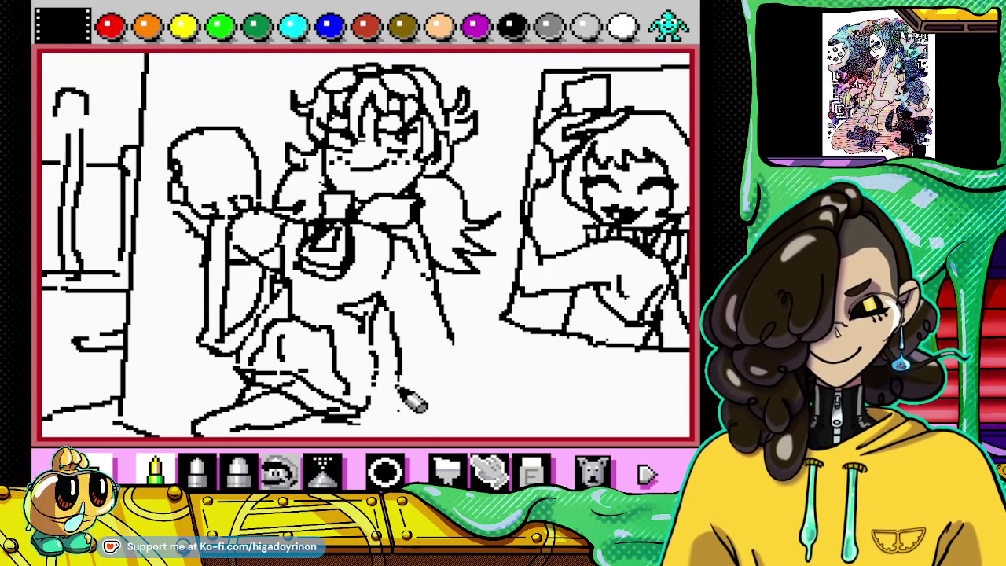
mouse_move(448, 359)
mouse_down()
mouse_move(461, 366)
mouse_move(470, 420)
mouse_move(393, 422)
mouse_up()
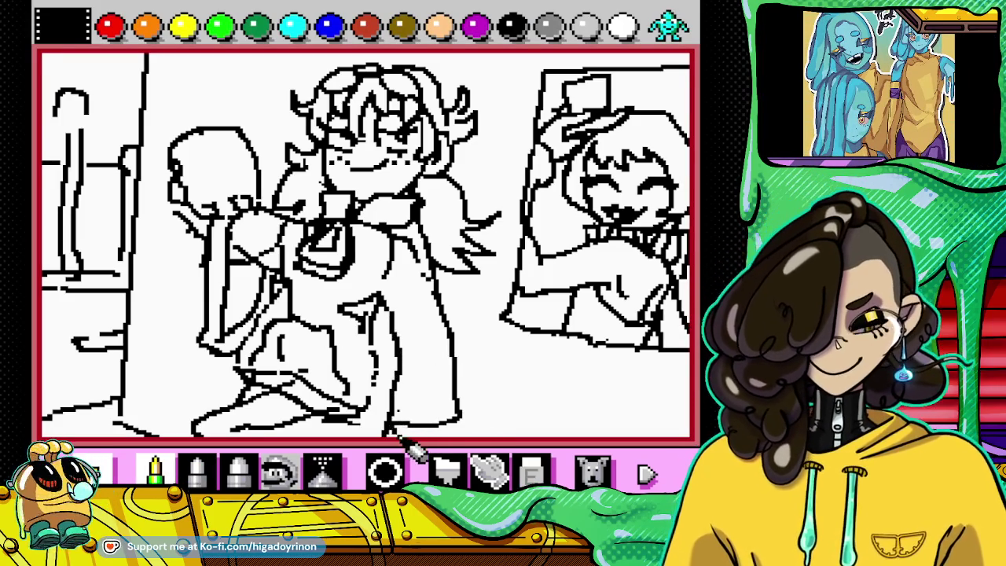
Step: Erase stray lines around the lower leg
click(530, 471)
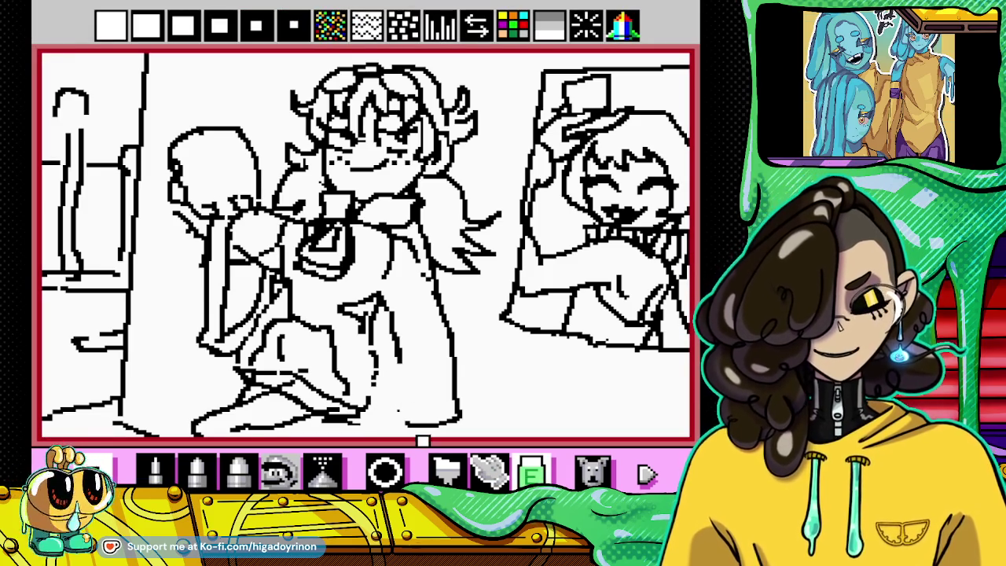
click(167, 473)
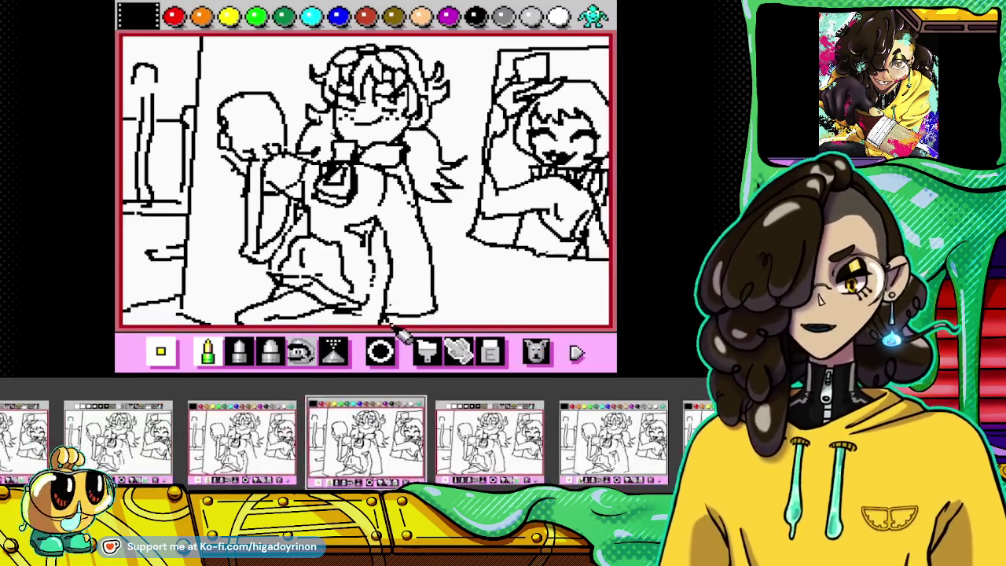
click(489, 354)
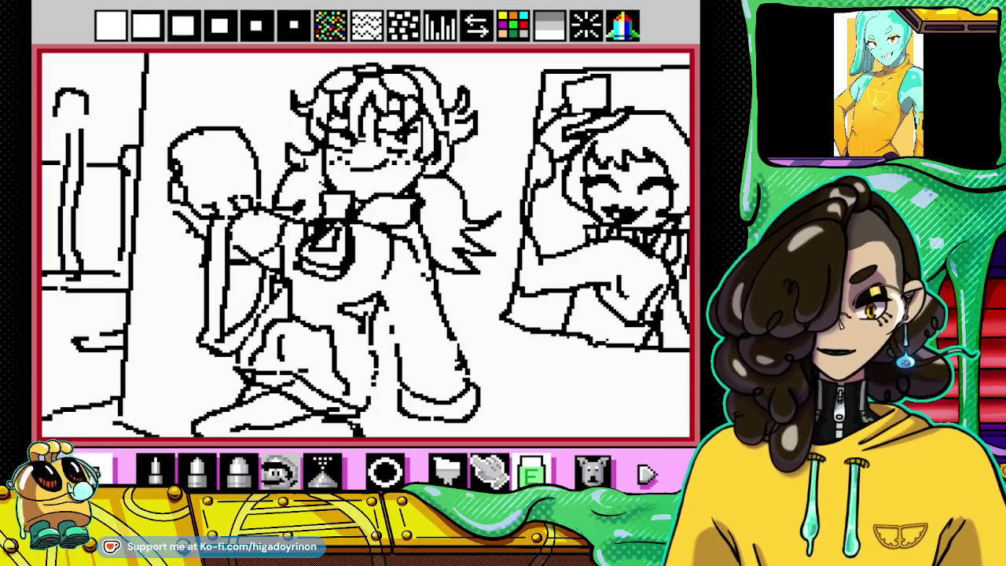
click(154, 470)
Step: Draw a new outline stroke near the girl's foot and erase stray marks on her jacket front
drag(463, 363, 437, 393)
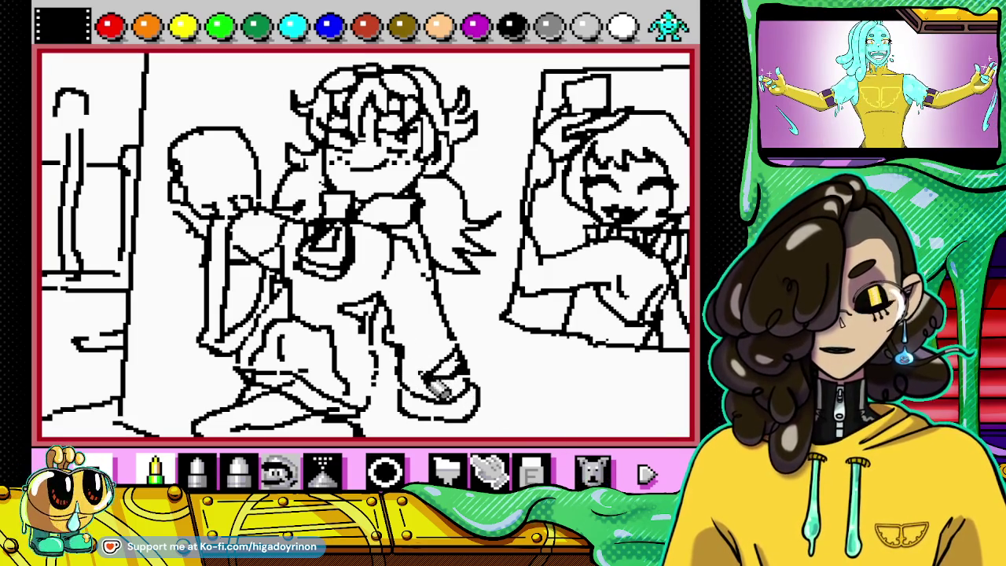
click(531, 472)
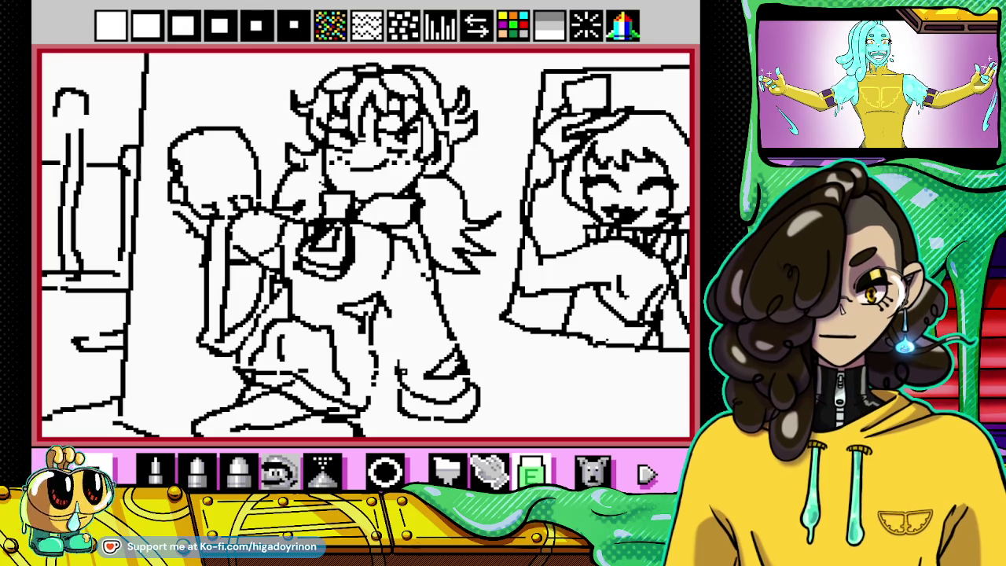
click(156, 470)
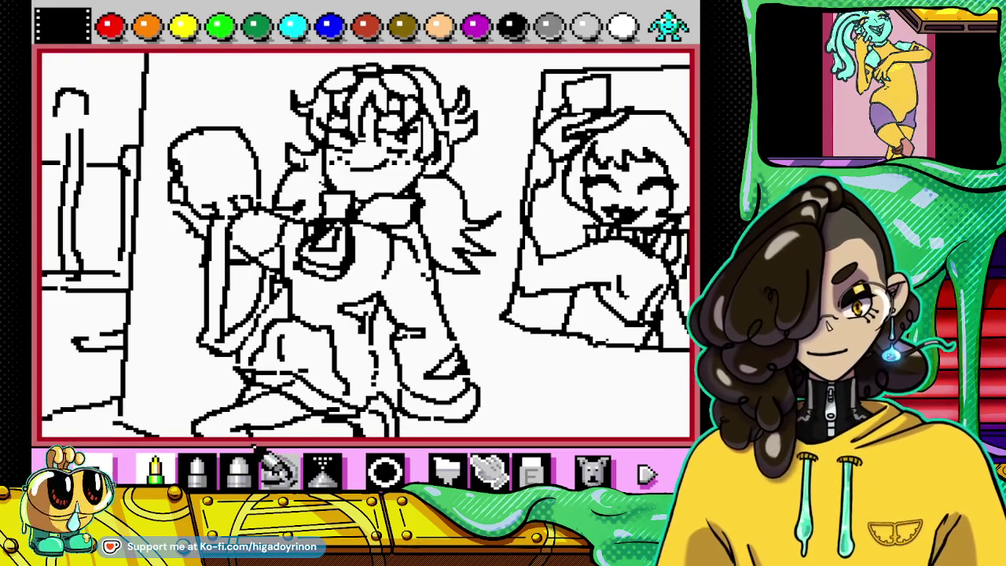
click(532, 473)
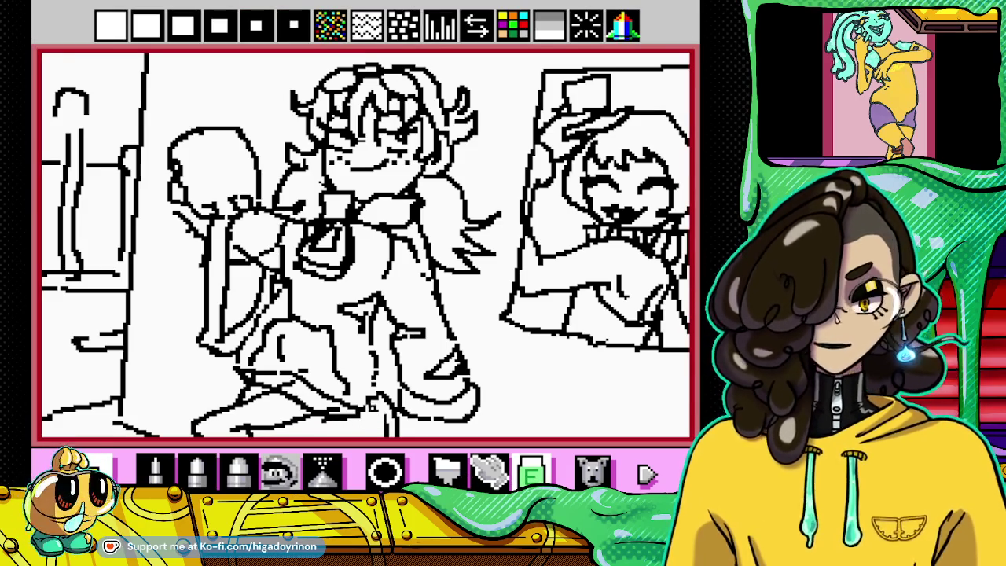
key(p)
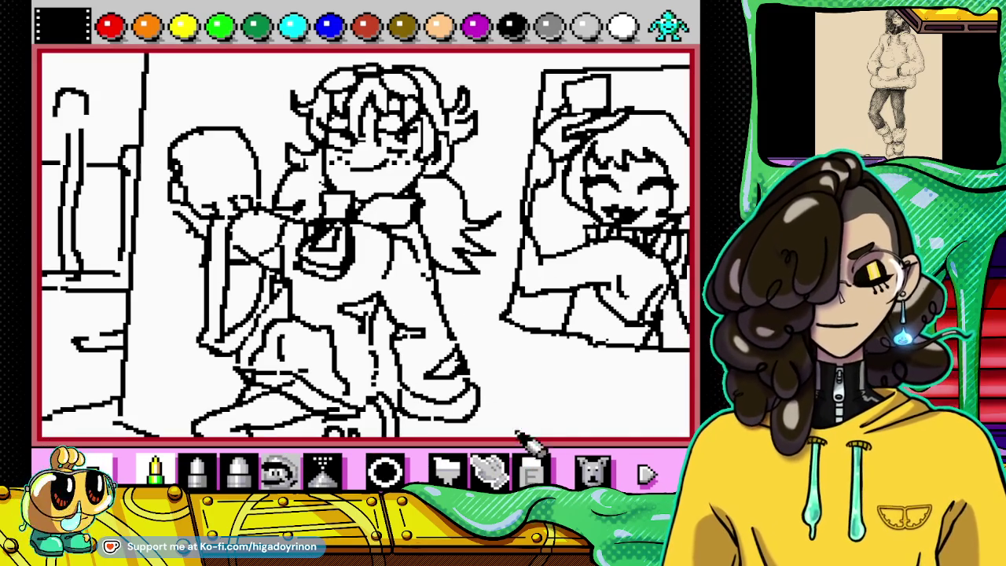
click(533, 472)
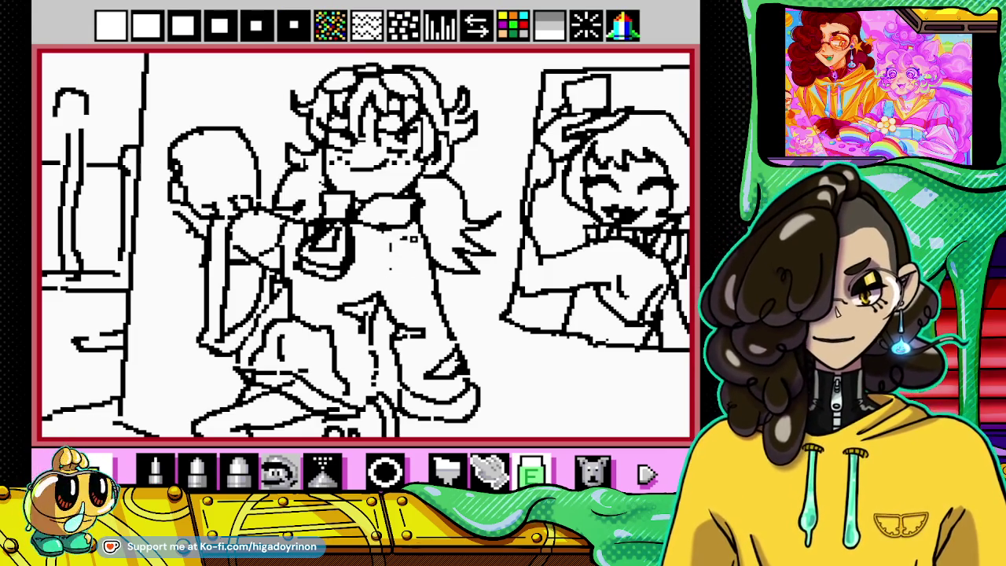
Step: Redraw the outstretched left arm outline, erasing stray arm lines
click(156, 470)
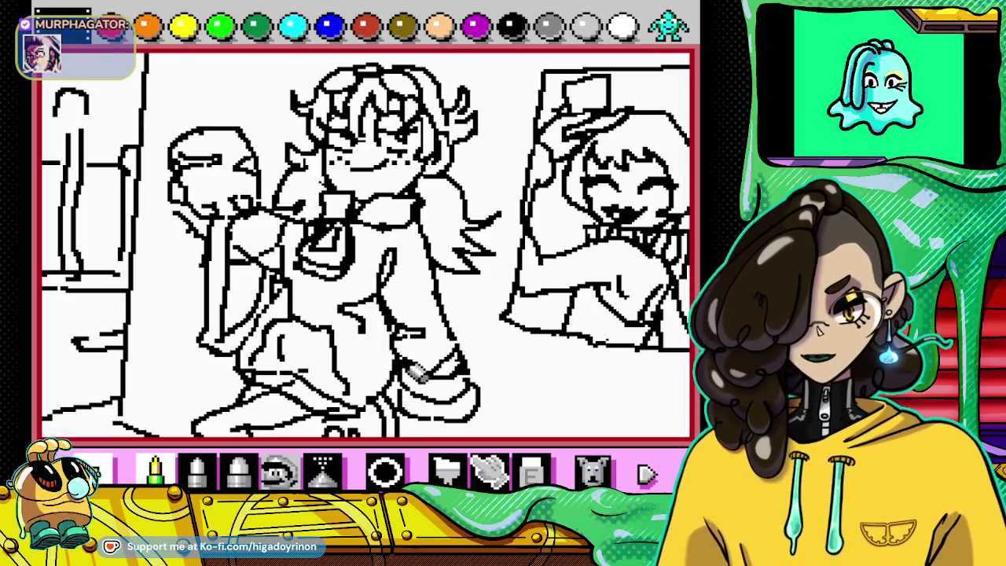
click(155, 470)
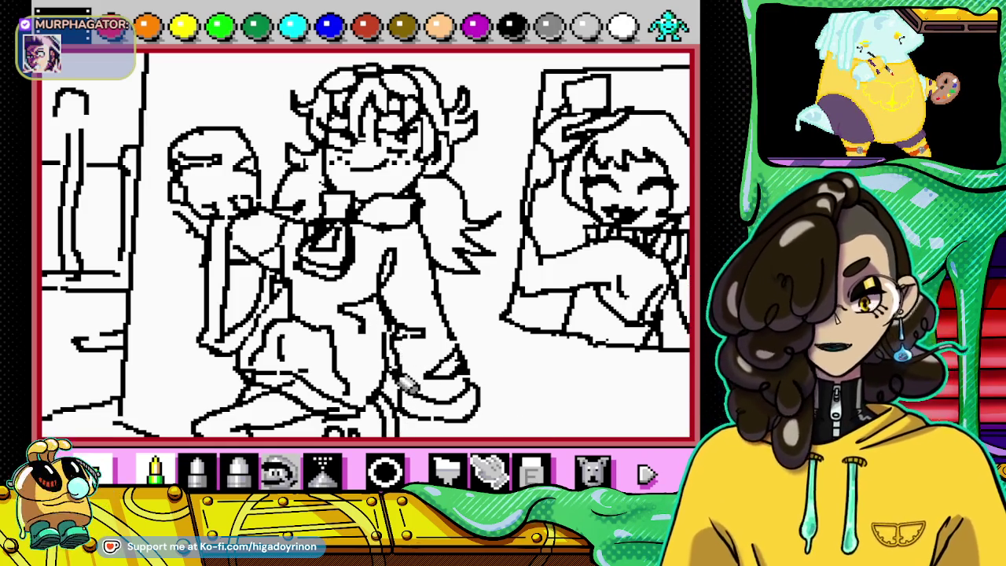
click(531, 472)
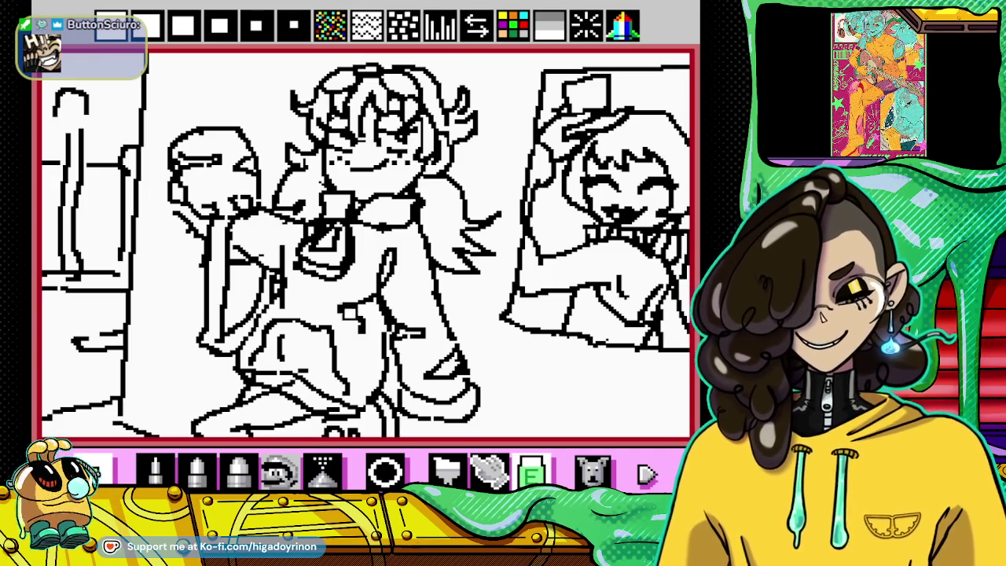
click(155, 470)
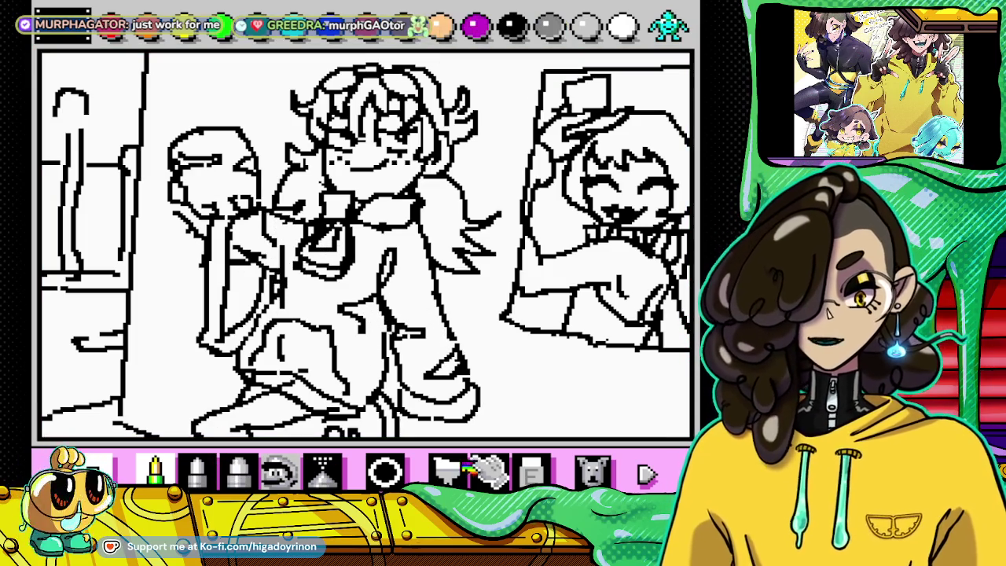
Step: Redraw the hand outline and clean up leftover lines on the arm
click(532, 470)
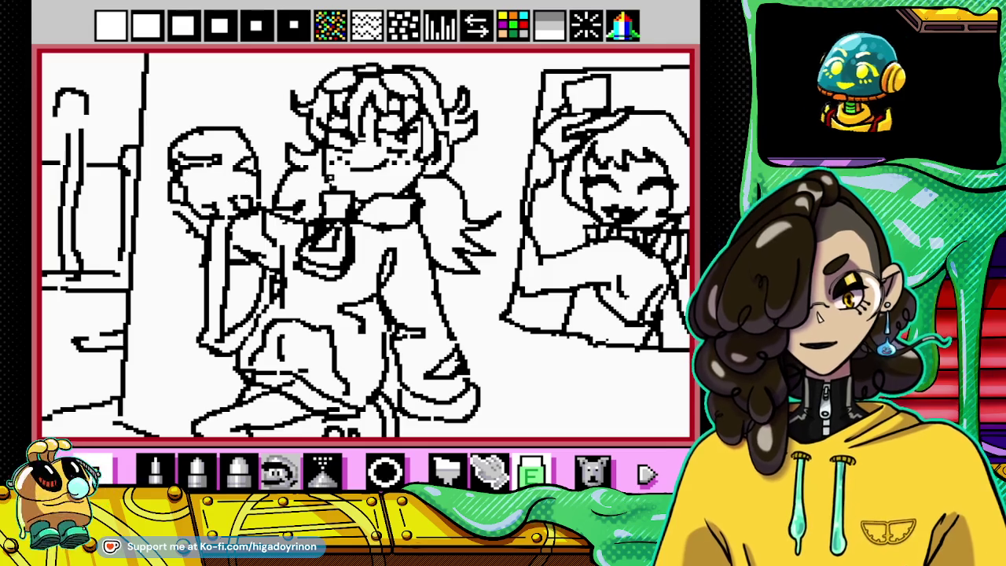
click(155, 470)
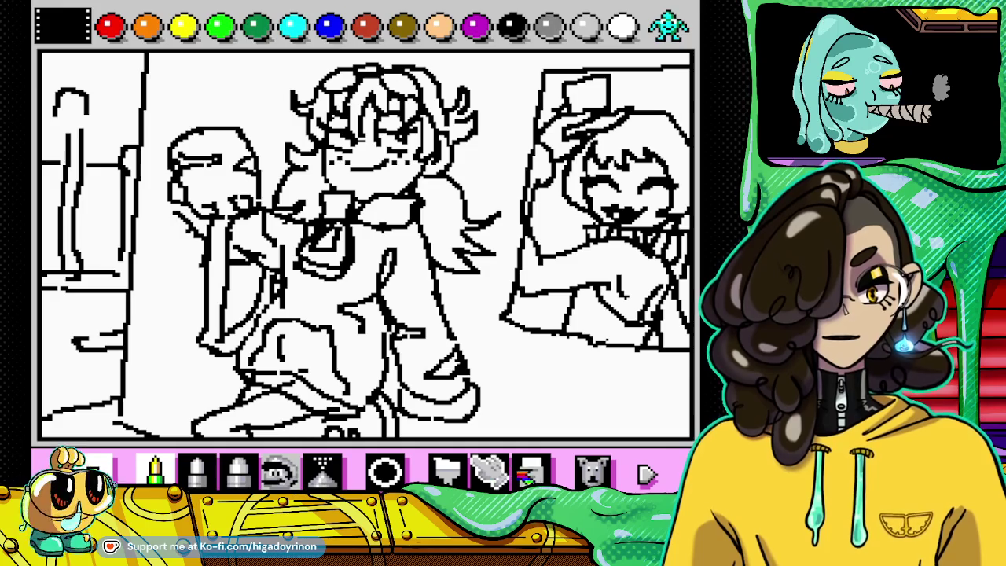
click(528, 471)
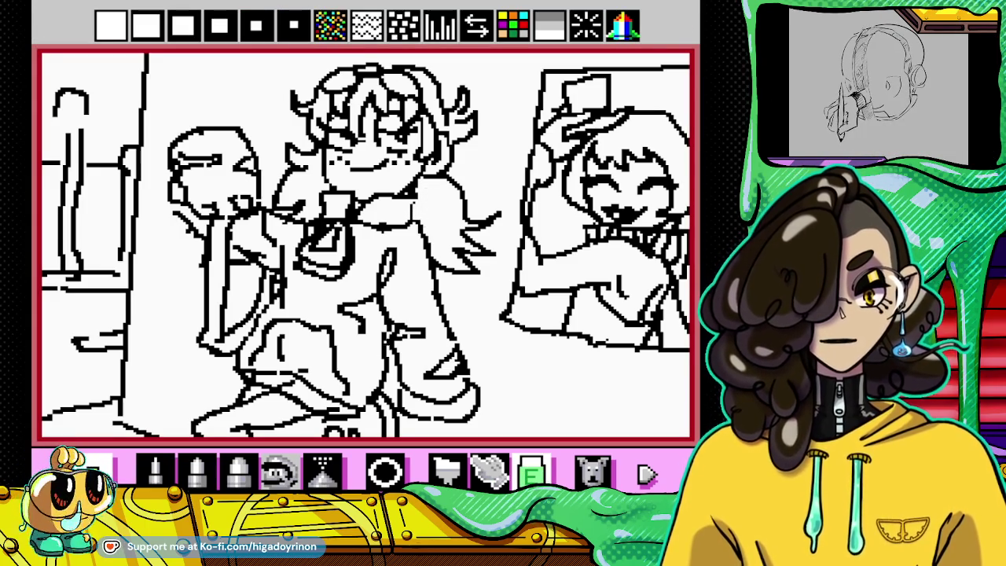
key(Left)
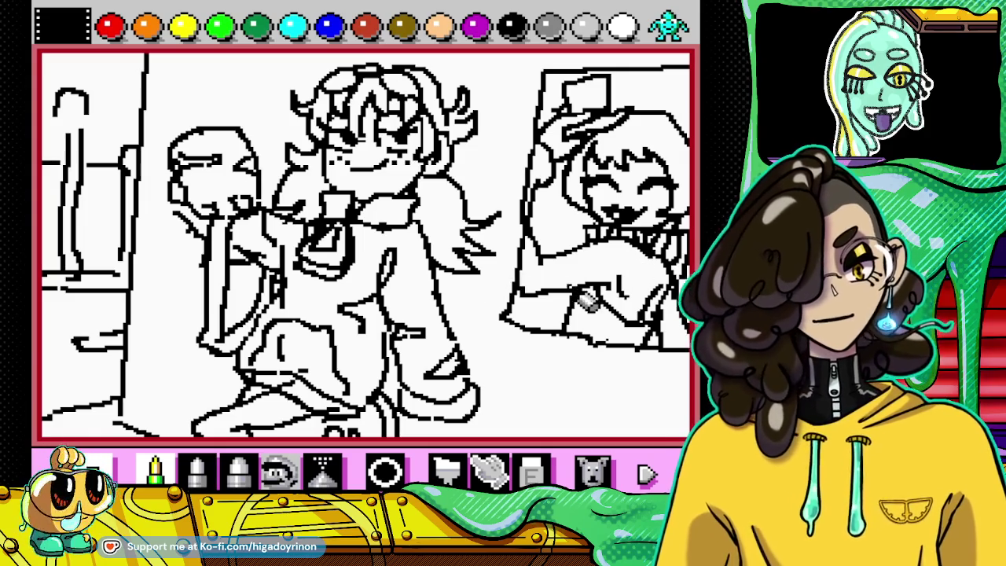
click(531, 472)
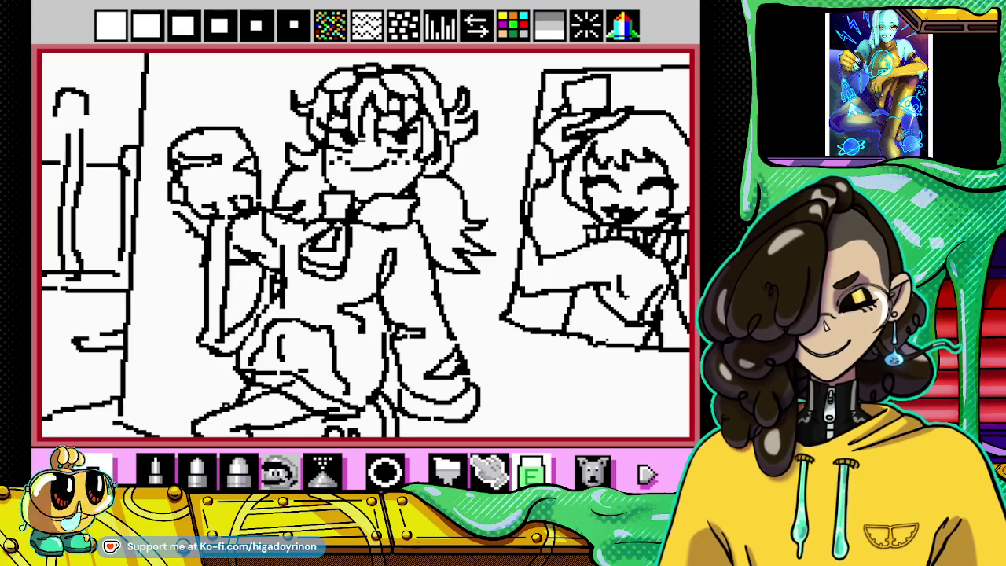
click(155, 470)
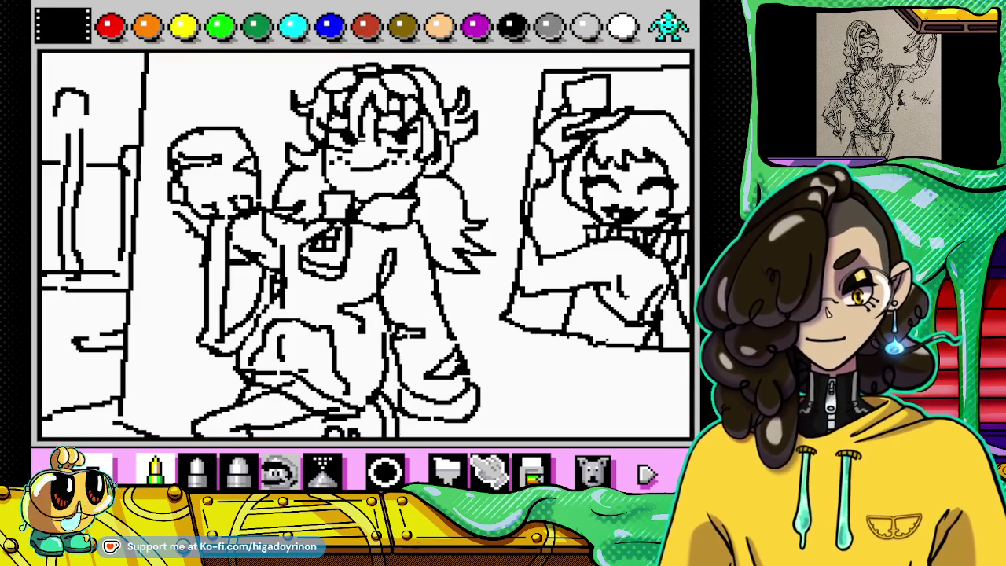
Step: Draw the jacket and zipper lines, erasing stray jacket lines
click(532, 471)
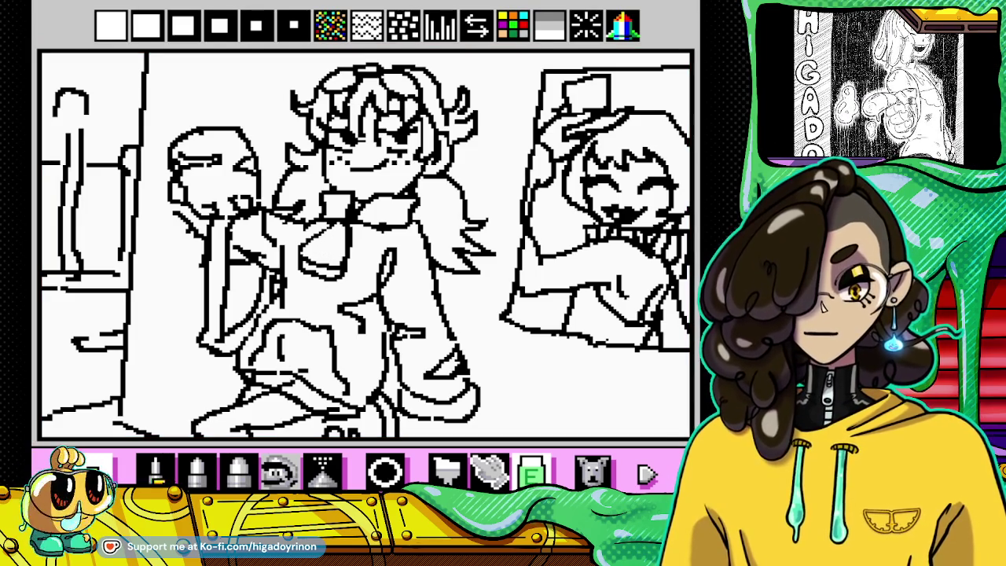
click(156, 470)
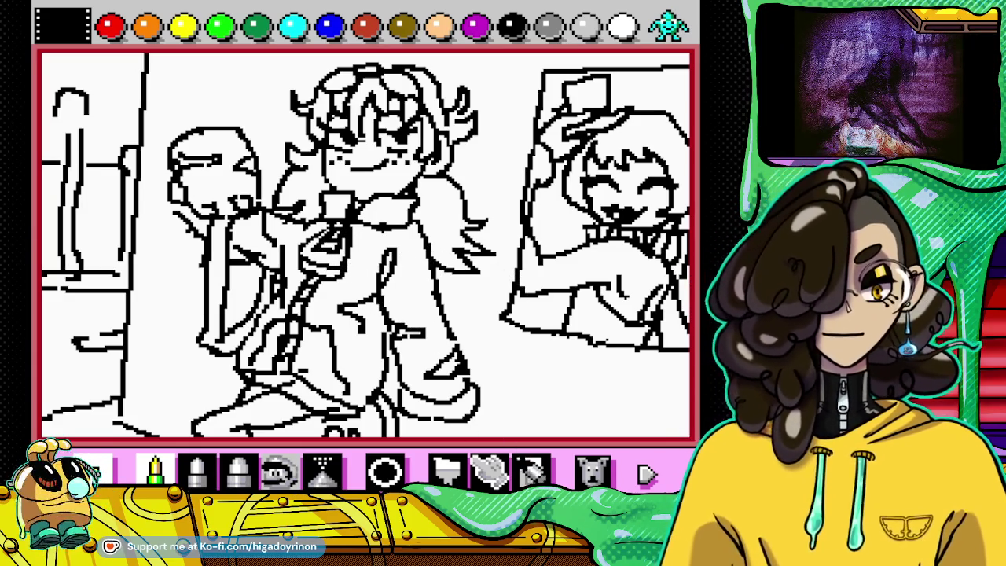
click(532, 472)
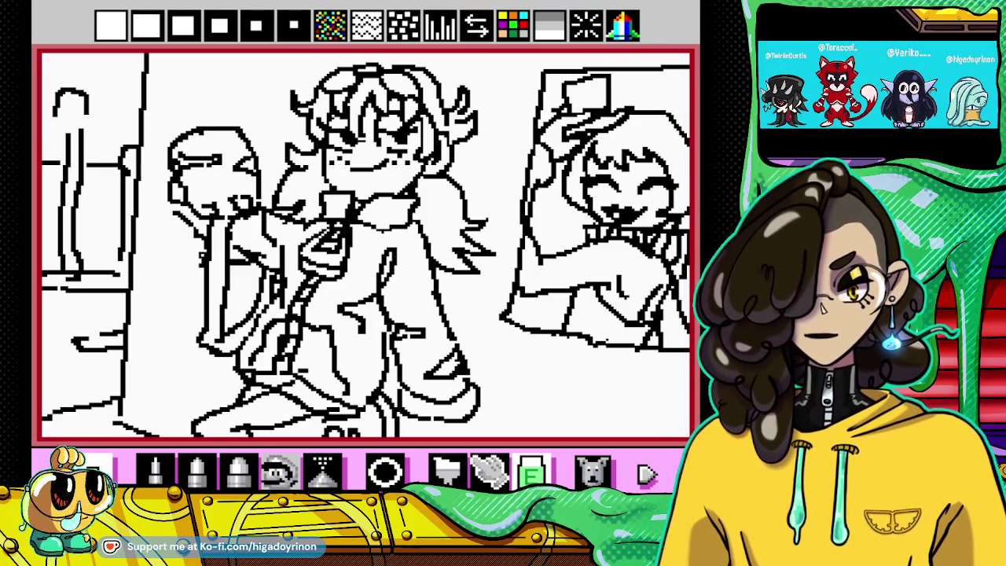
click(154, 470)
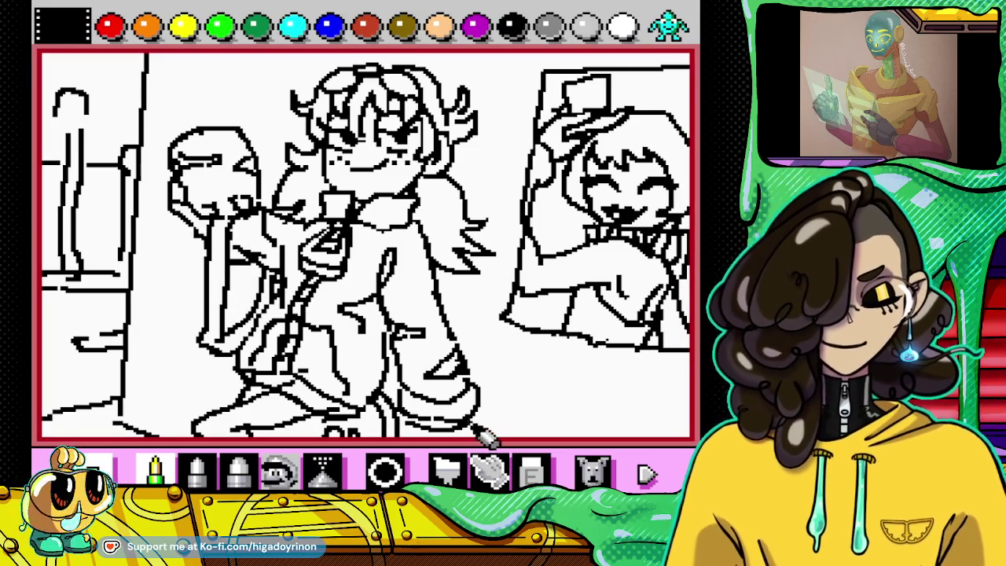
Step: Draw the leg outlines, remove stray pixels, and ready the paint bucket with peach
click(531, 472)
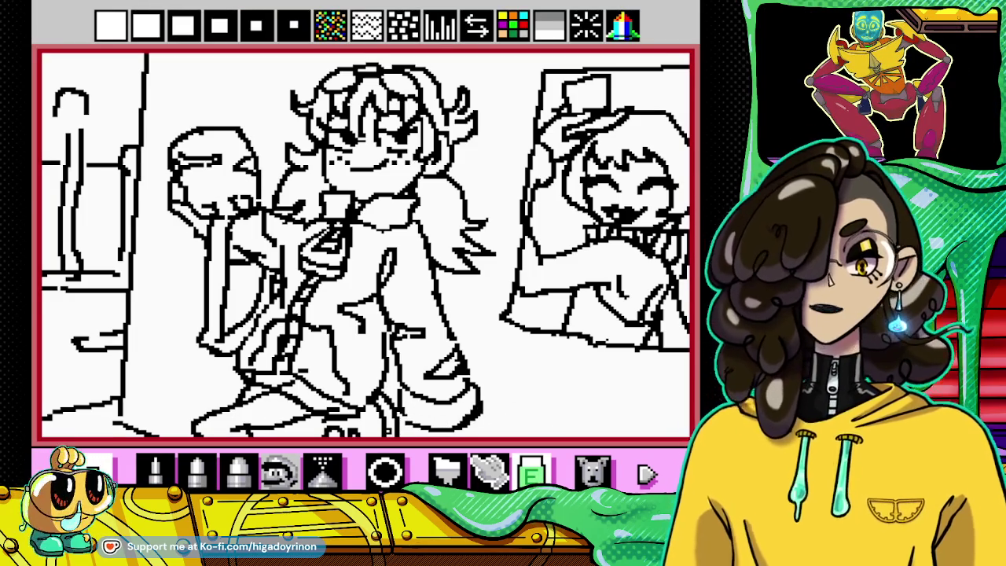
click(155, 470)
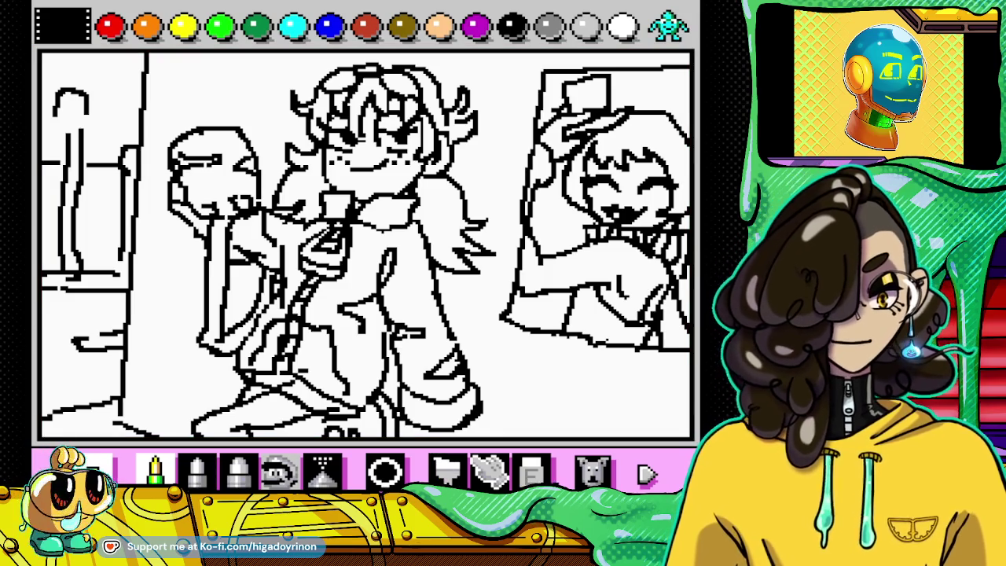
click(532, 472)
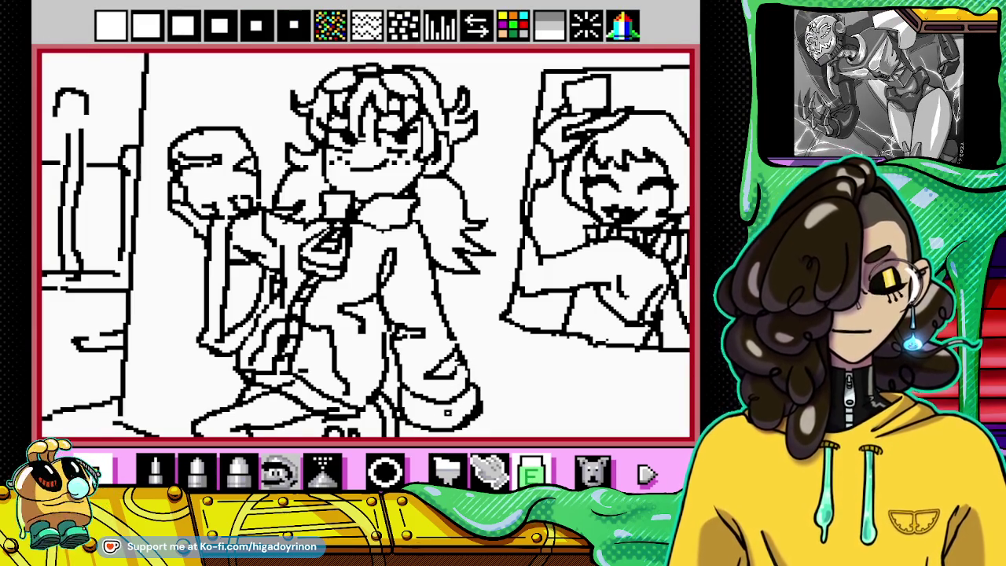
click(156, 470)
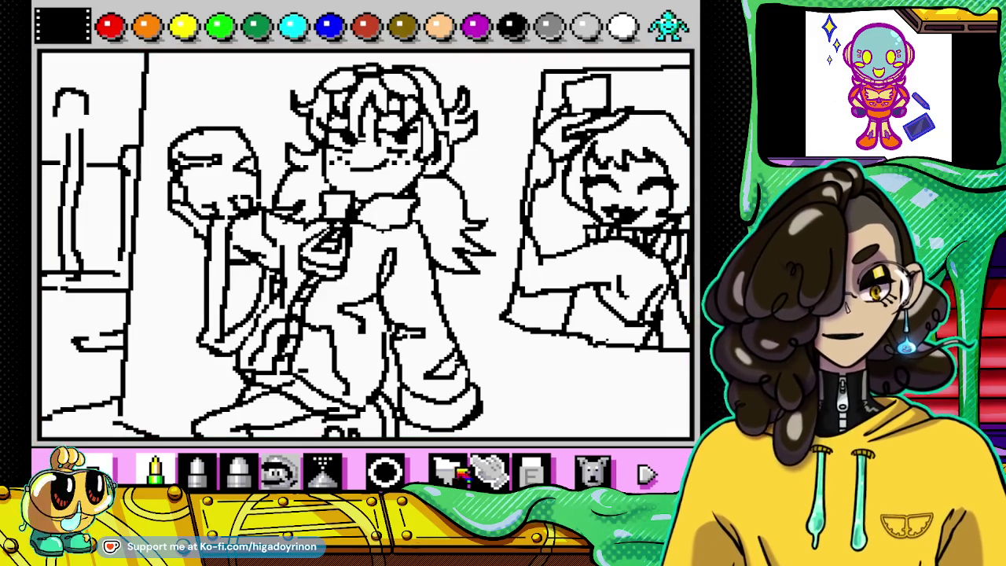
click(446, 470)
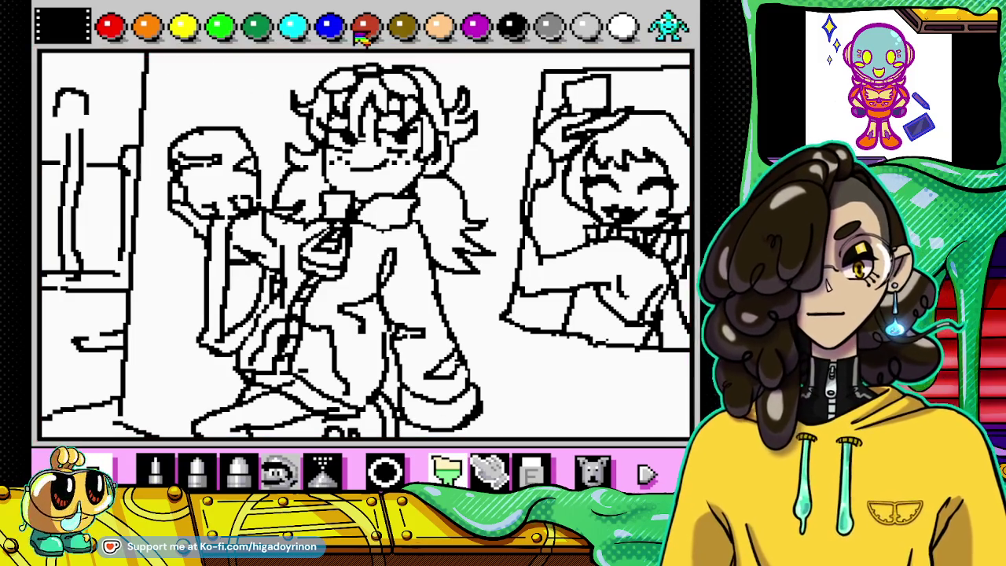
click(439, 26)
Step: Bucket-fill the face and bottom leg peach, then cycle palette sets back to plain colours
click(382, 161)
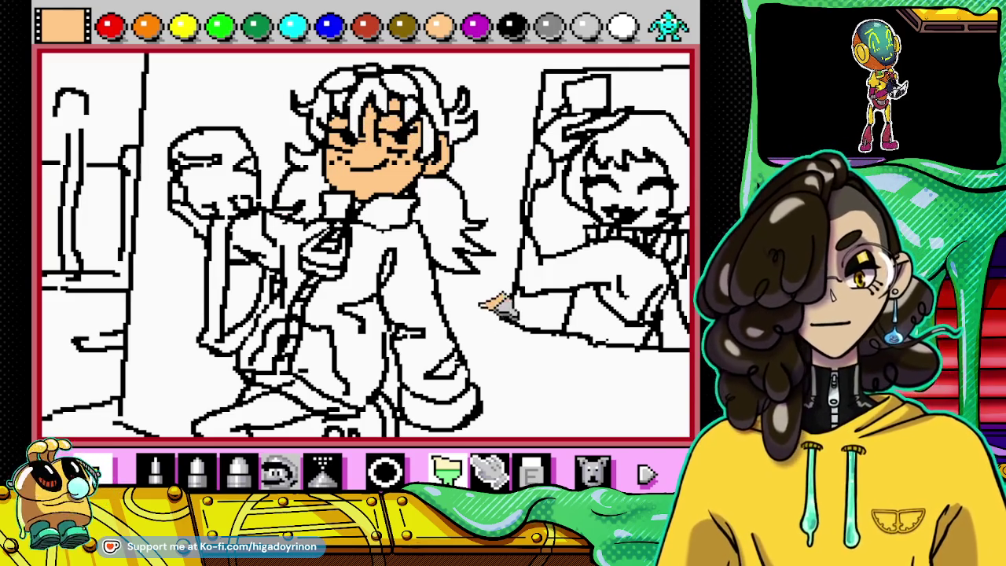
click(277, 405)
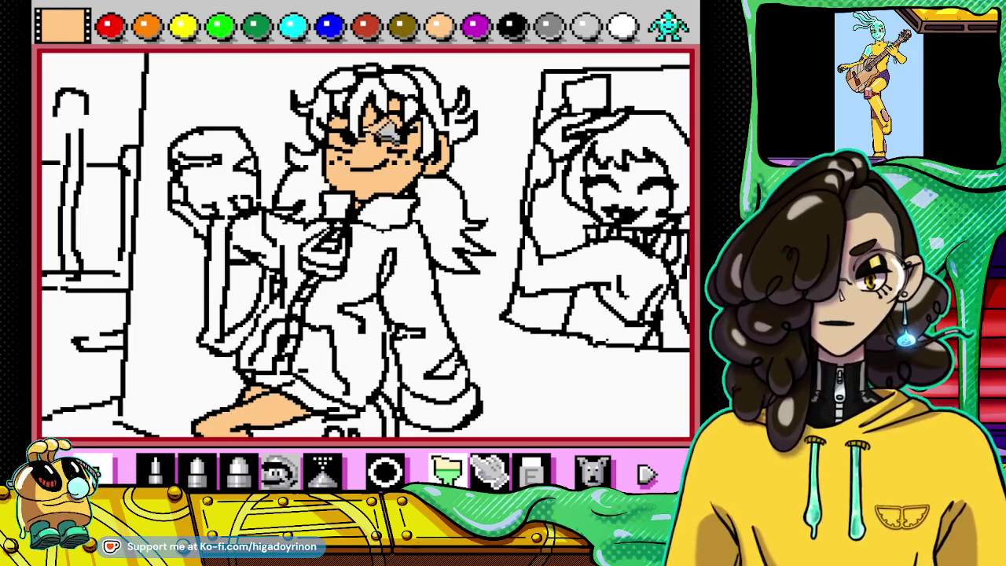
click(668, 28)
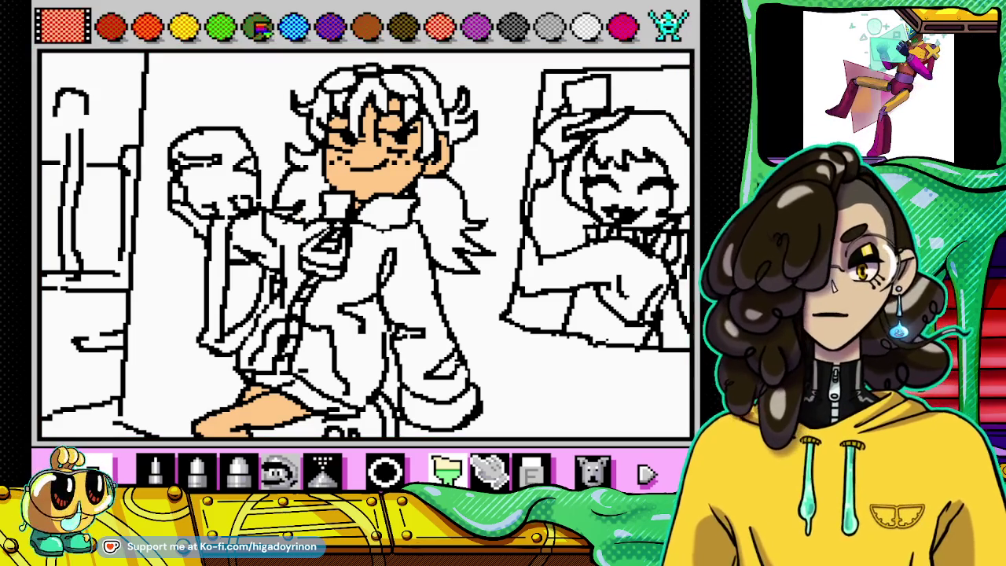
click(670, 26)
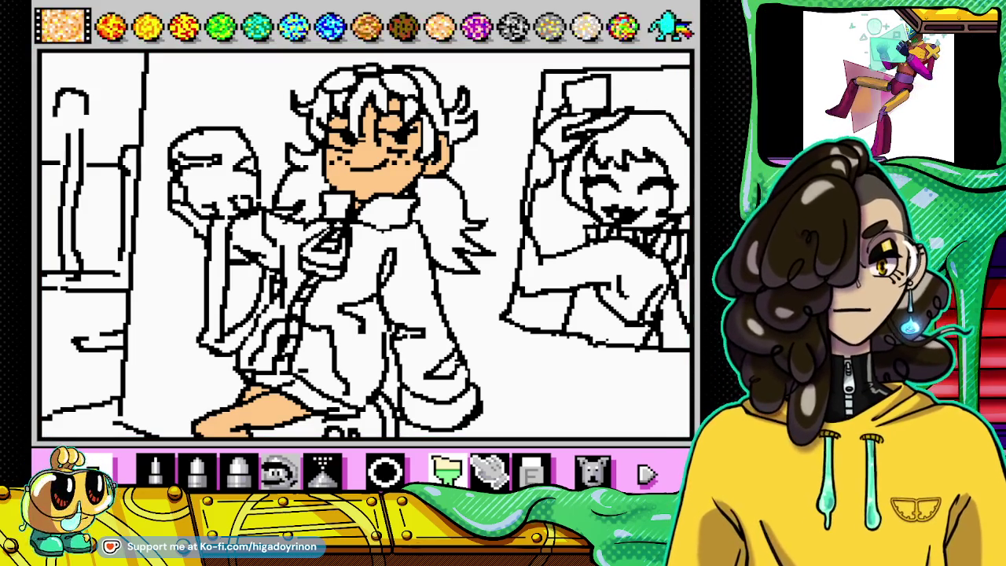
click(670, 26)
click(669, 26)
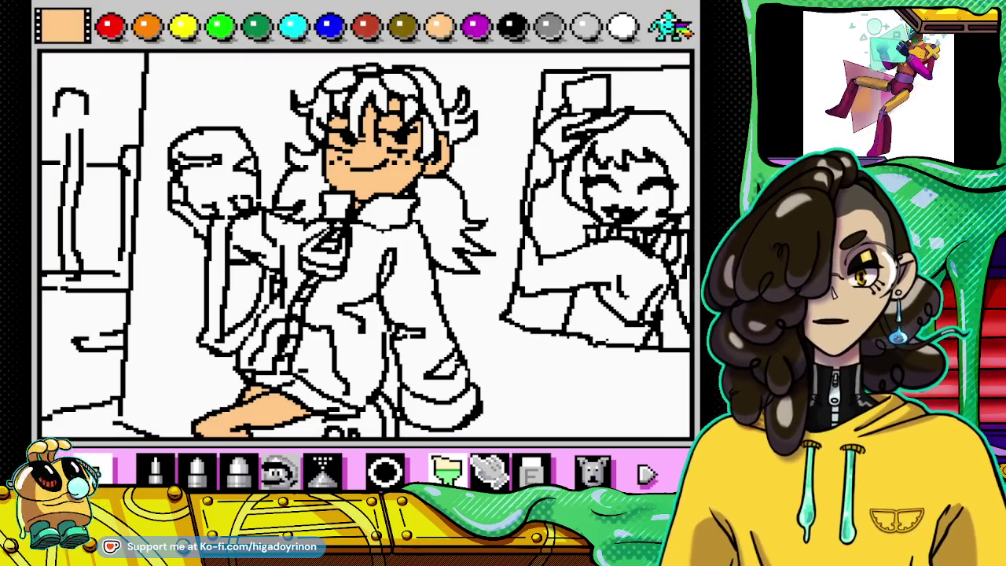
click(146, 28)
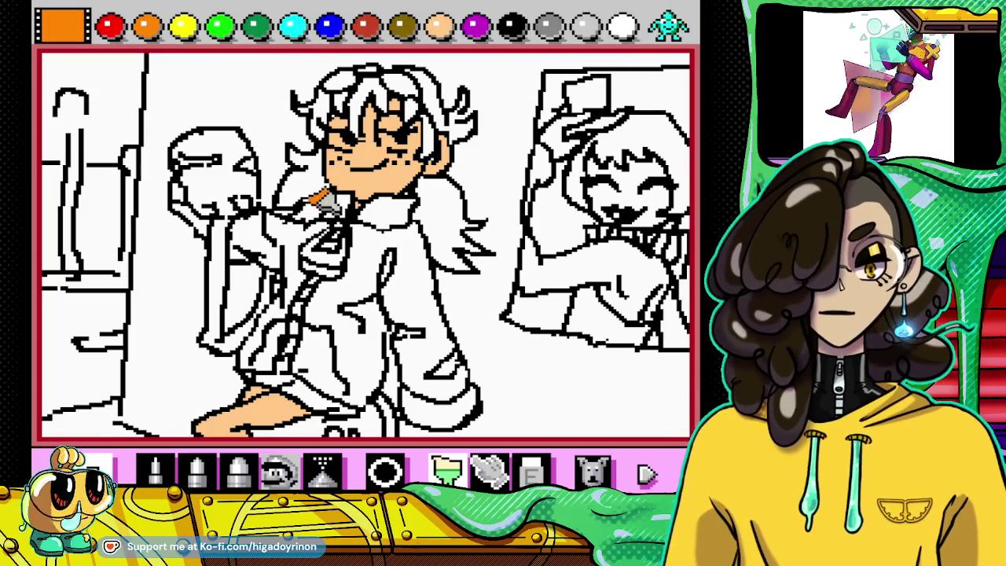
Step: Paint the girl's hair orange, undoing an accidental orange background fill
drag(298, 196, 334, 195)
mouse_move(437, 206)
mouse_down()
mouse_move(456, 218)
mouse_move(452, 236)
mouse_move(449, 153)
mouse_move(459, 130)
mouse_move(417, 92)
mouse_move(373, 91)
mouse_move(322, 116)
mouse_up()
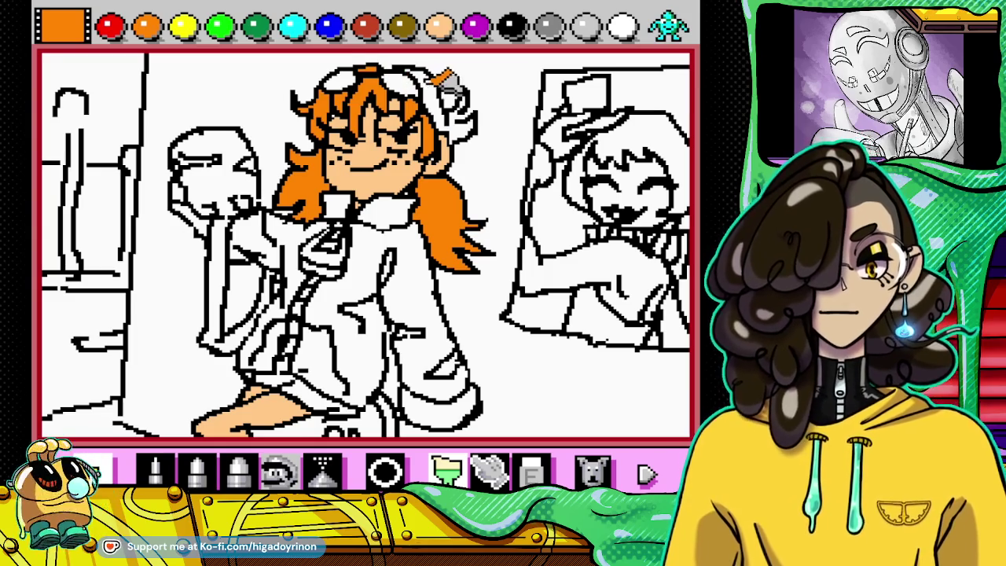
click(444, 100)
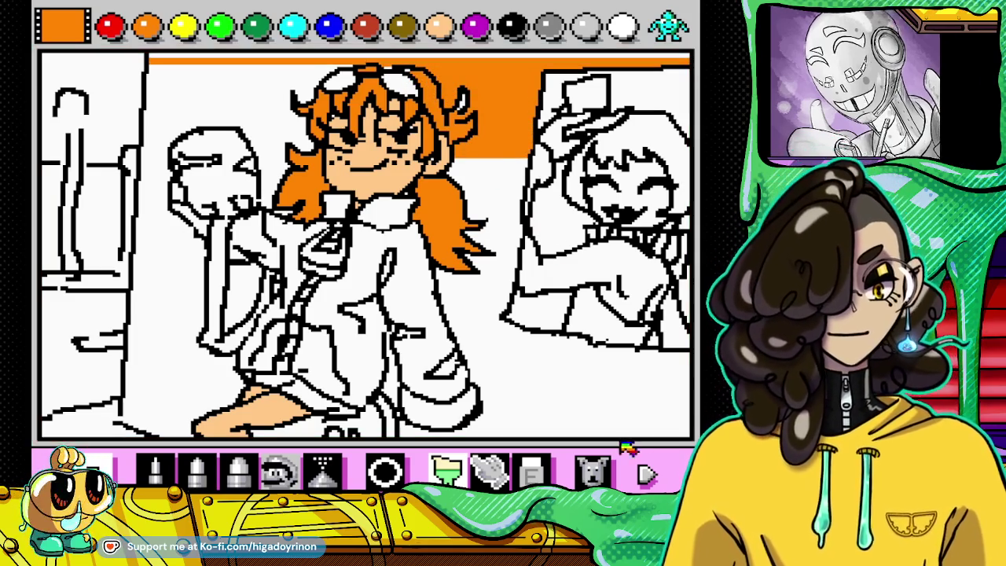
click(591, 471)
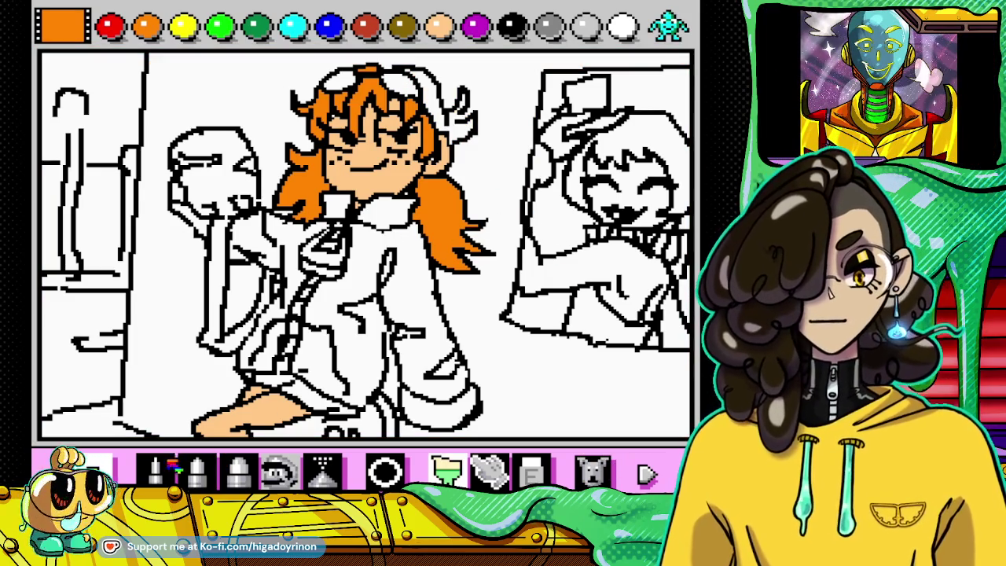
click(155, 470)
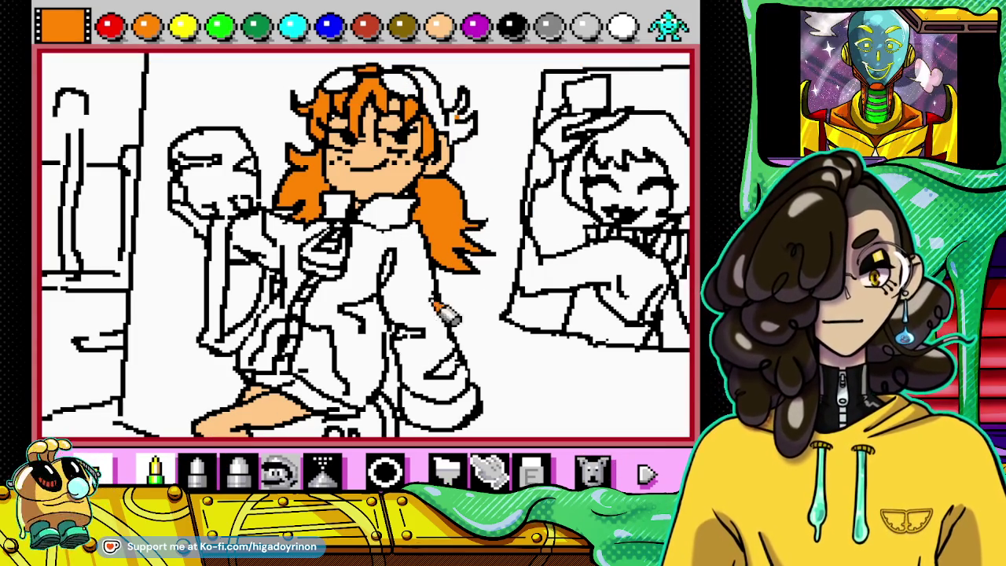
Step: Try an orange fill on the goggles and undo it, then choose black and peach
click(446, 470)
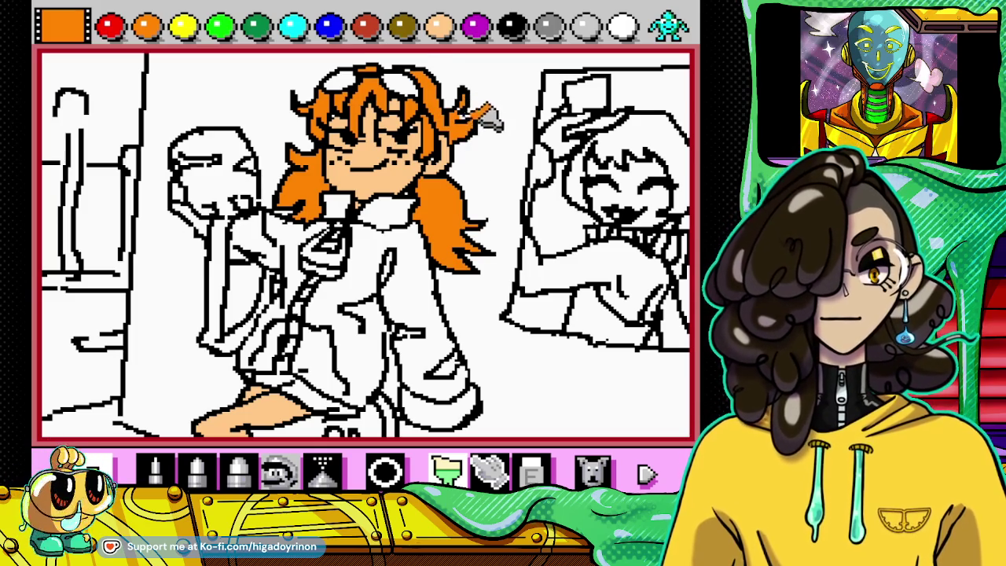
click(429, 77)
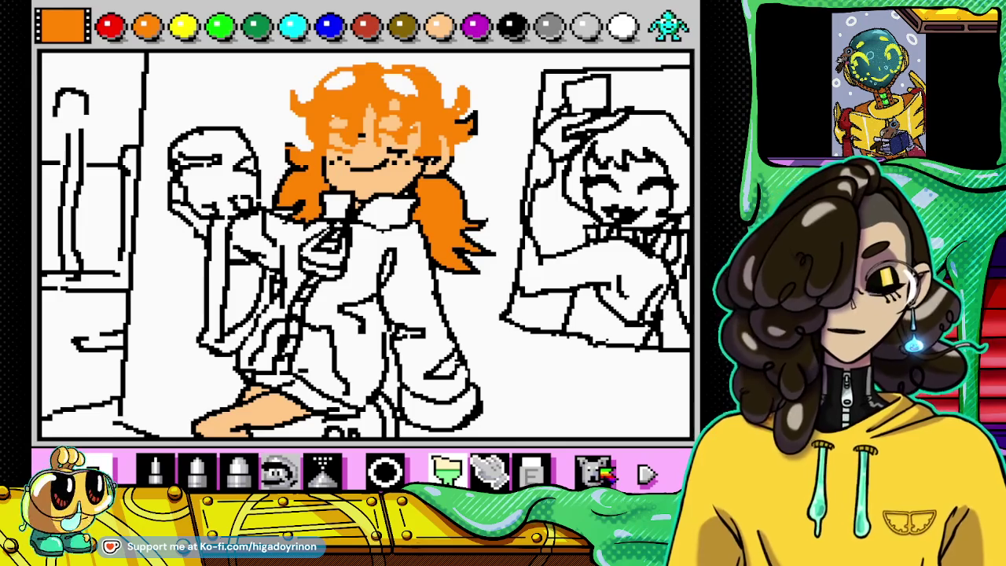
click(595, 472)
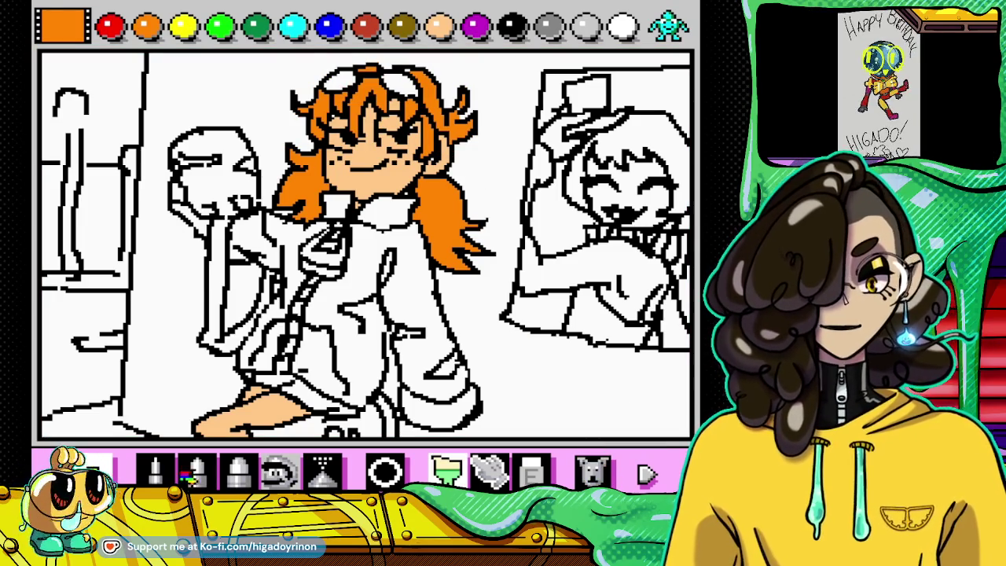
click(155, 470)
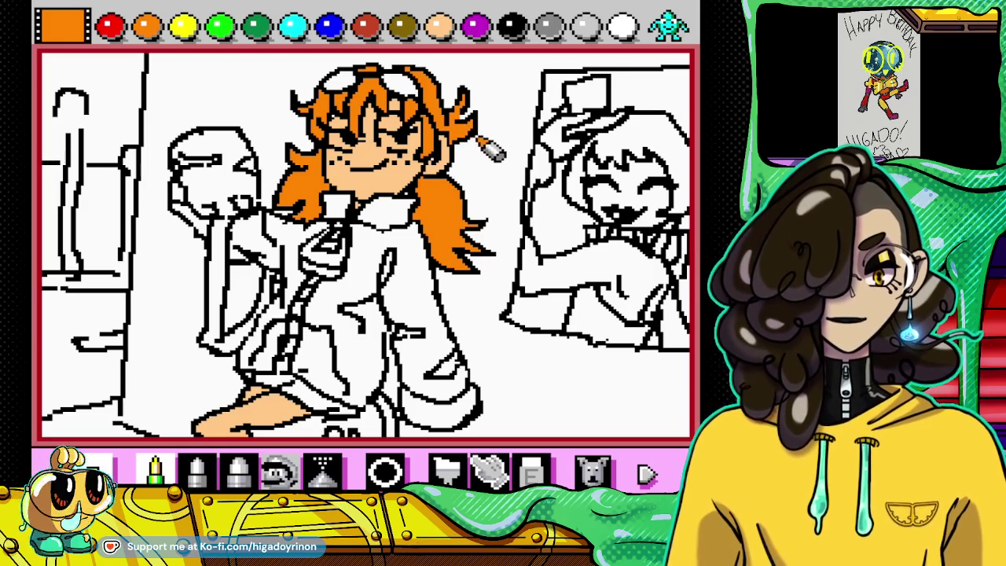
click(511, 26)
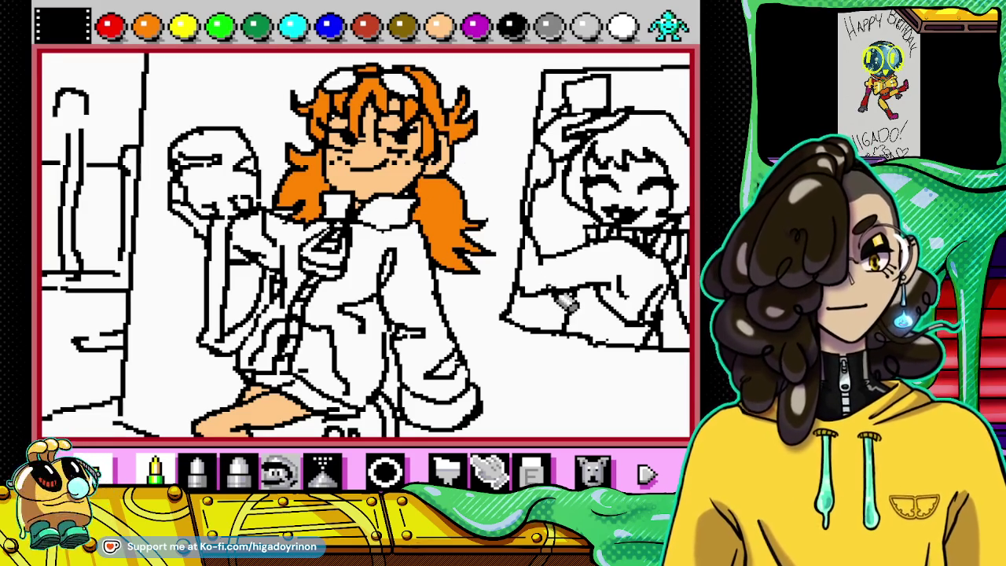
click(440, 28)
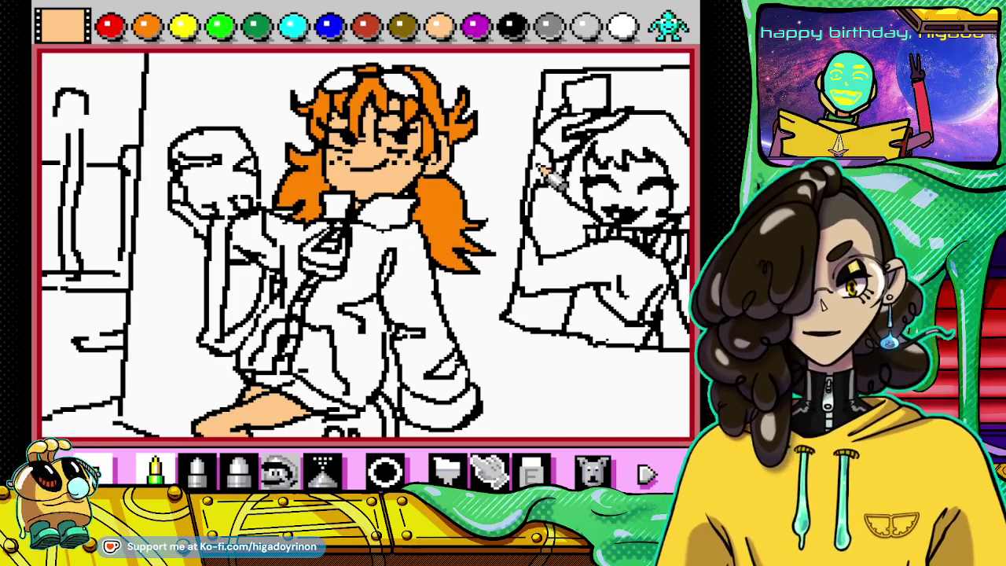
click(668, 26)
Step: Choose the dark checker pattern and bucket-fill the jacket, undoing a misfill
click(512, 26)
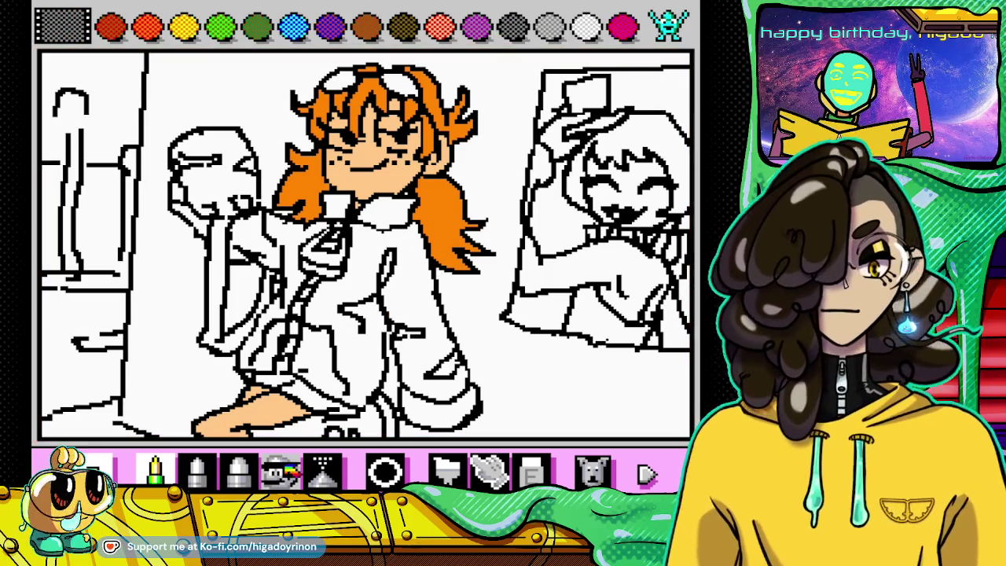
click(446, 470)
click(424, 316)
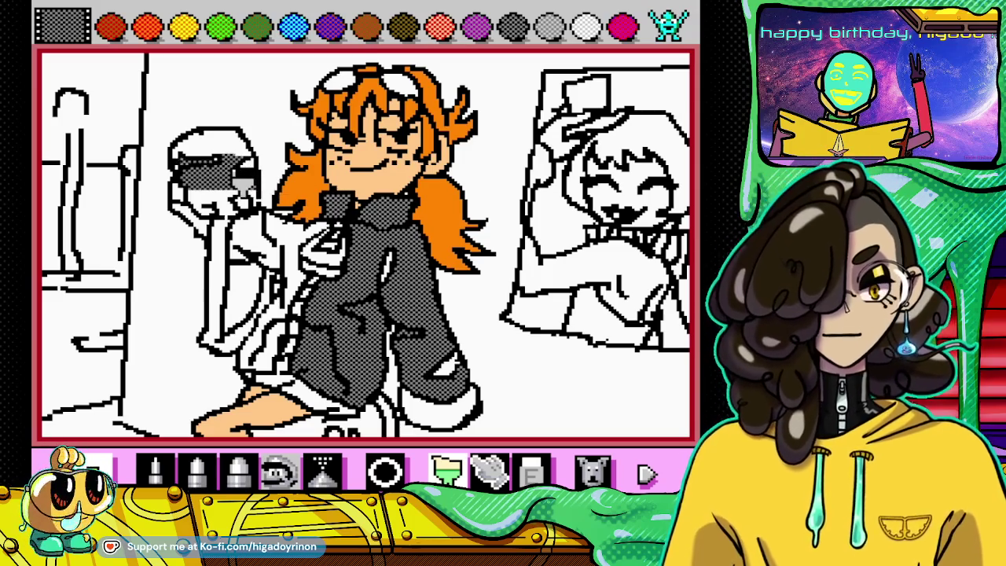
click(592, 470)
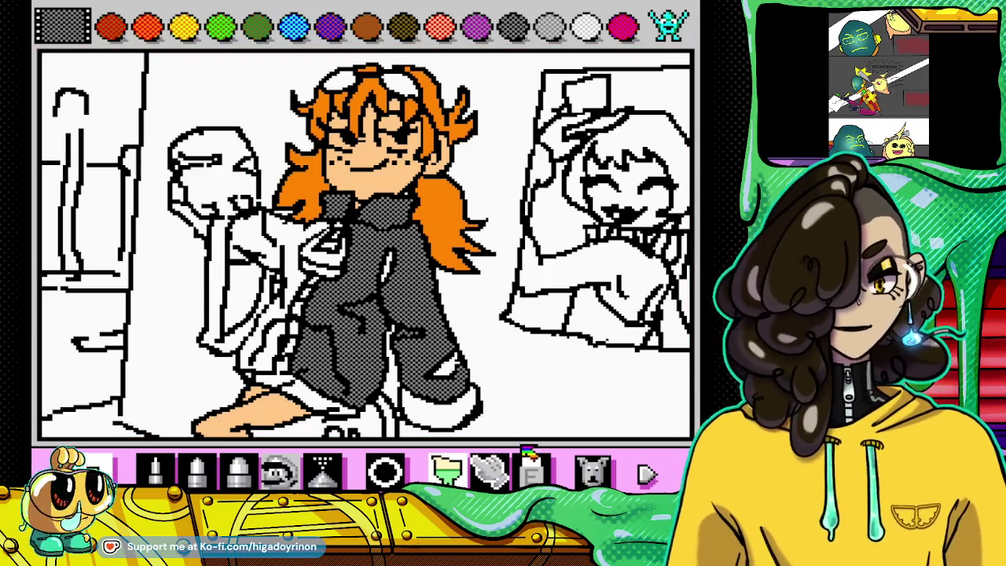
click(155, 470)
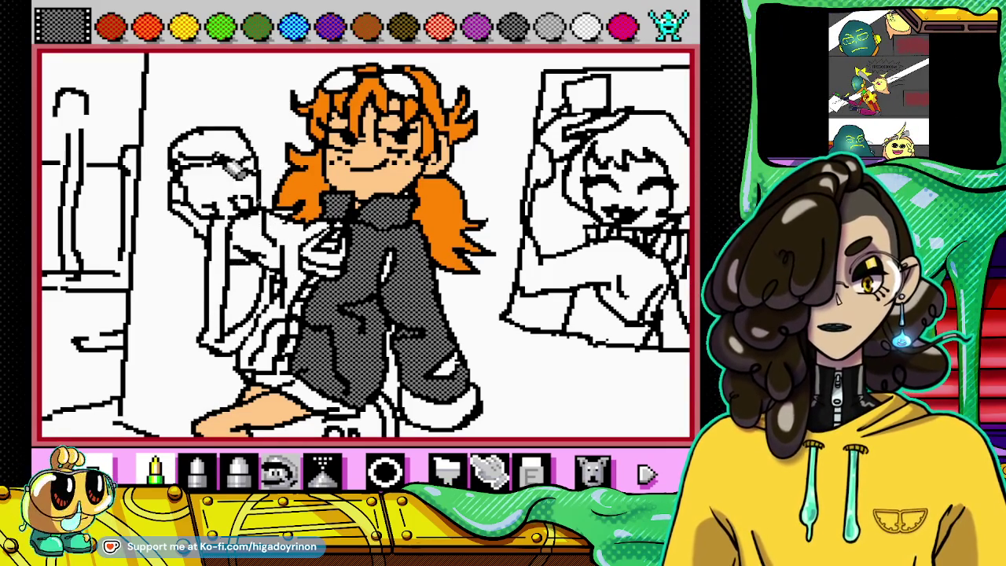
Step: Fill the raised left object, jacket arm and lower torso with grey checker, undoing a spill
click(446, 470)
click(240, 157)
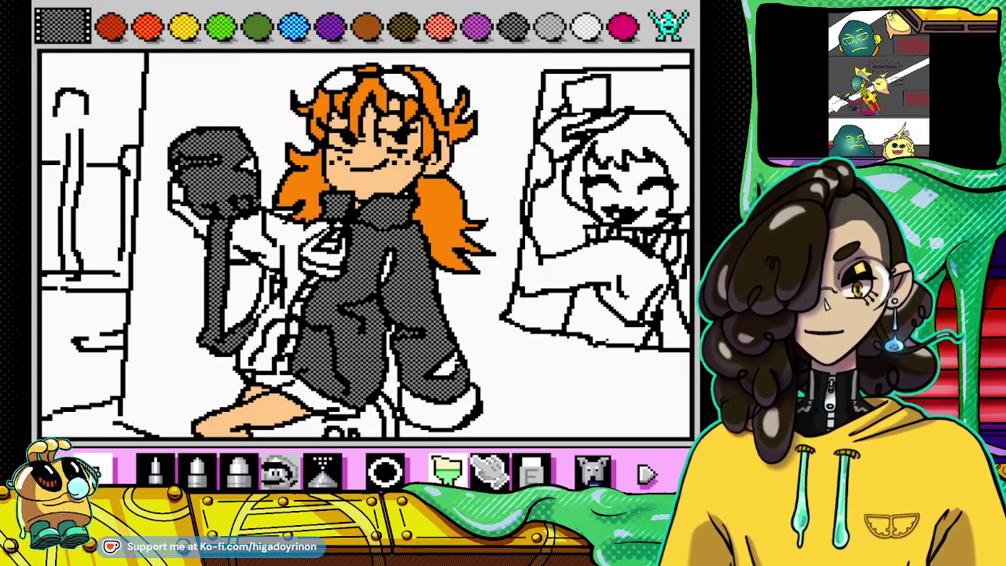
click(593, 470)
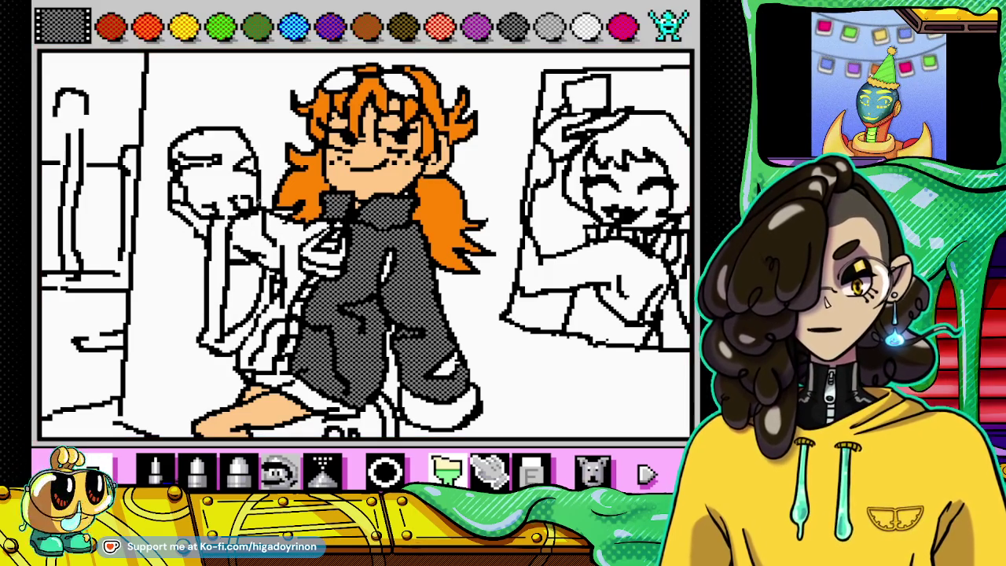
click(154, 470)
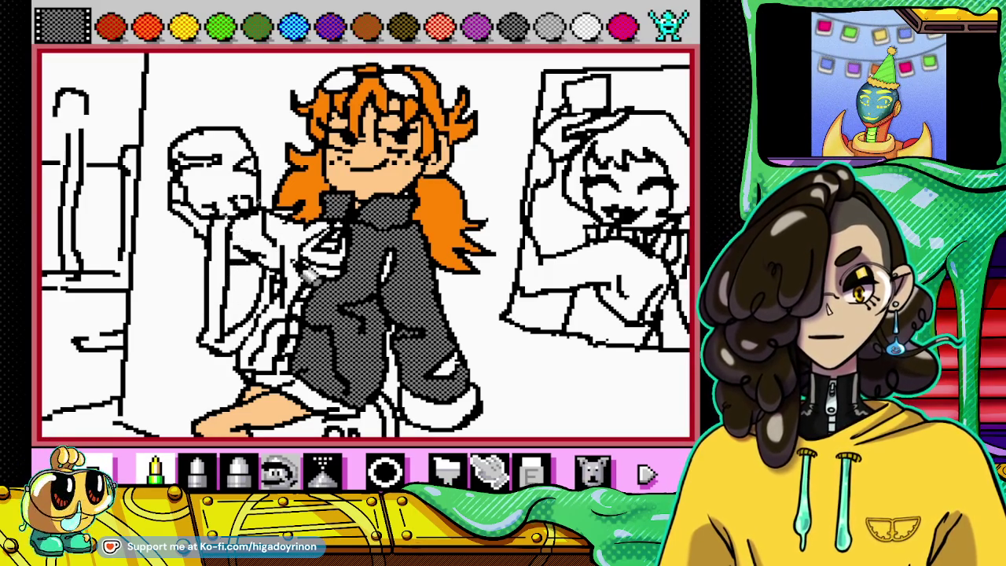
click(447, 470)
click(235, 187)
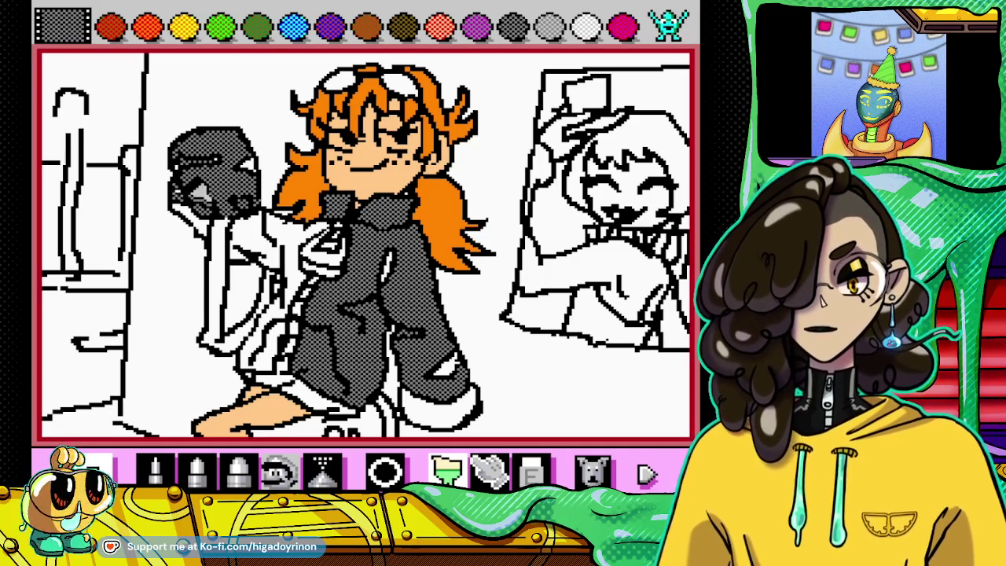
click(271, 236)
click(259, 346)
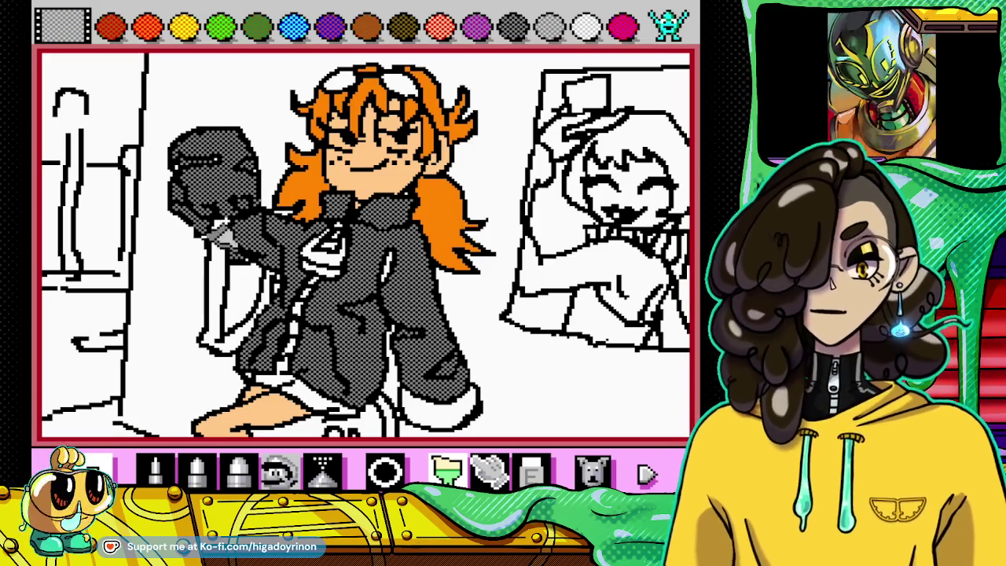
click(156, 470)
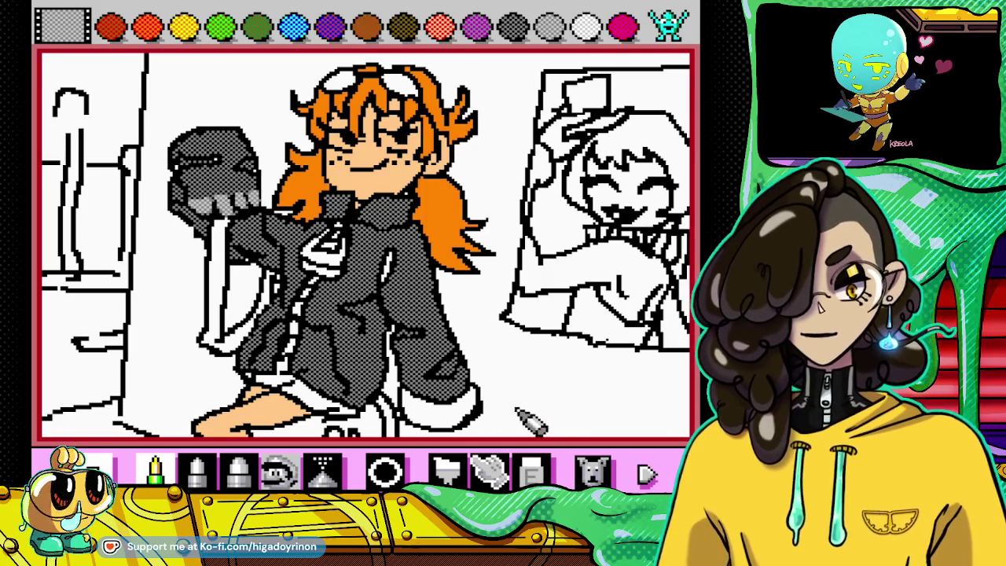
Step: Bucket-fill the lower-right jacket cuff with grey dither, then toggle eraser and pencil
click(447, 470)
click(448, 402)
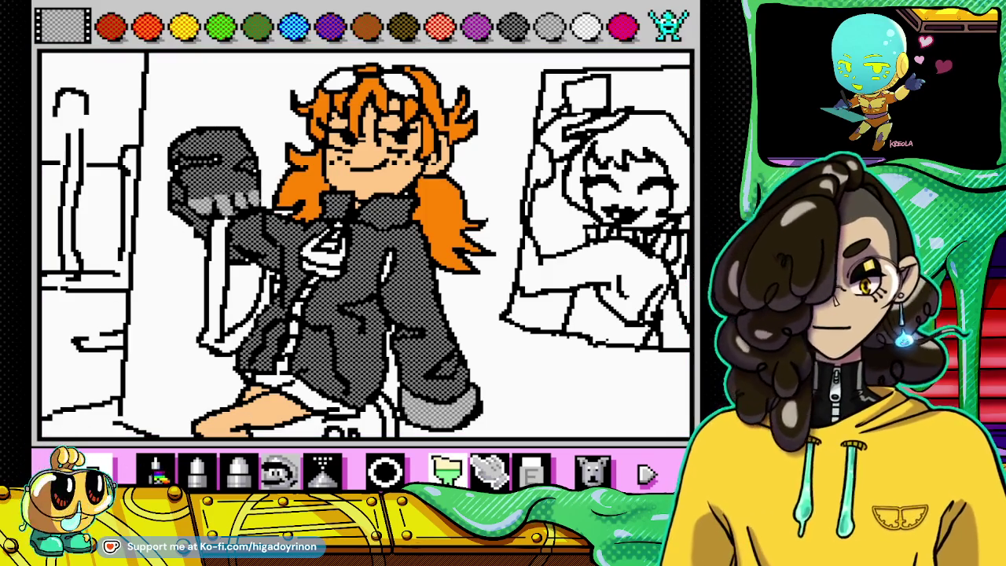
click(154, 470)
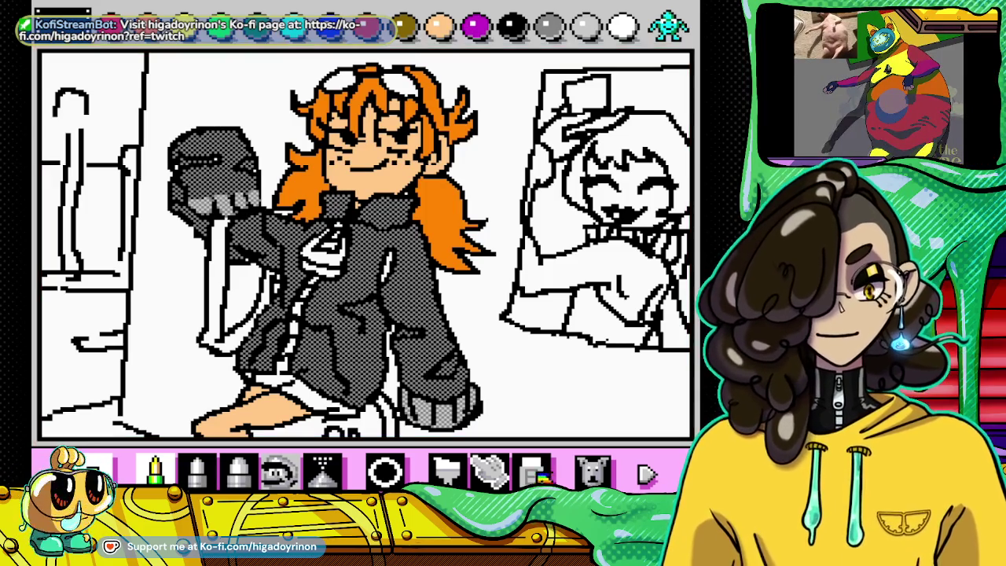
click(533, 472)
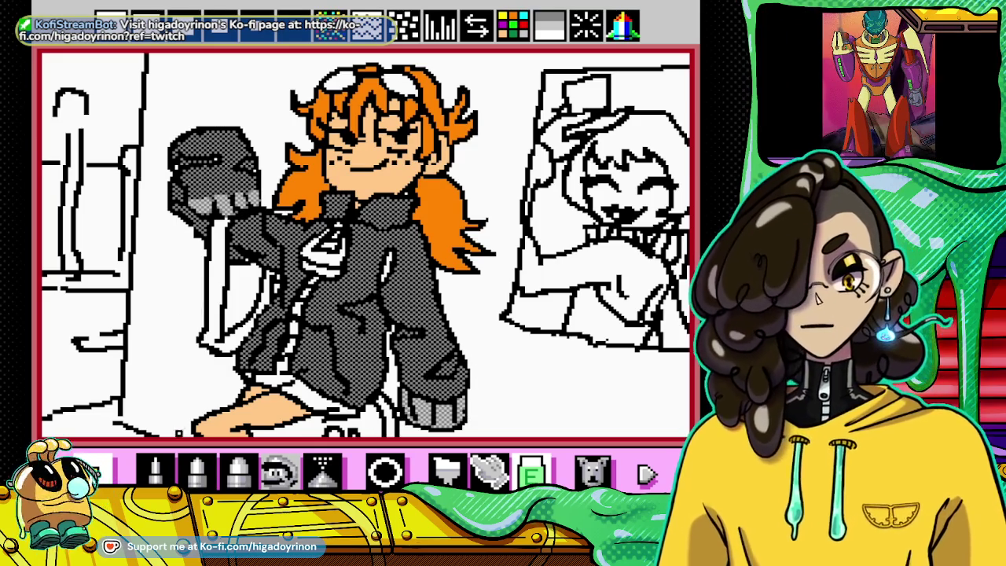
key(p)
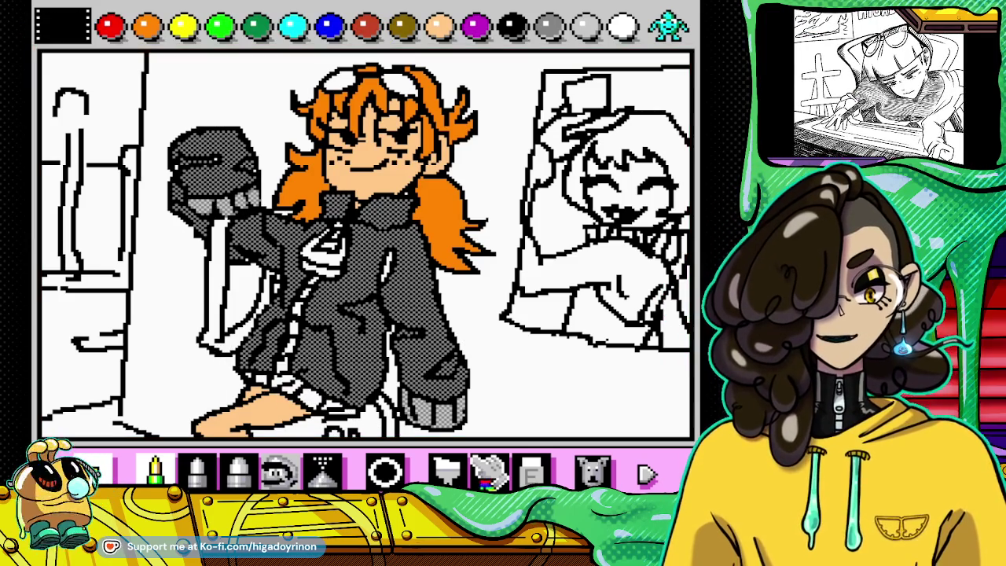
click(447, 470)
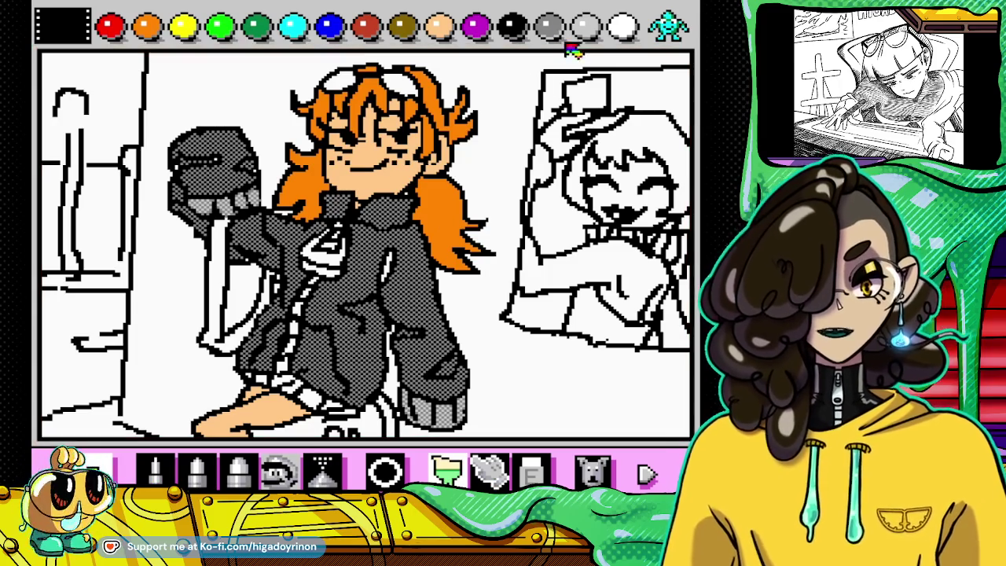
Step: Try grey patterns, extend the chest logo curve in light grey, and pick white
click(549, 30)
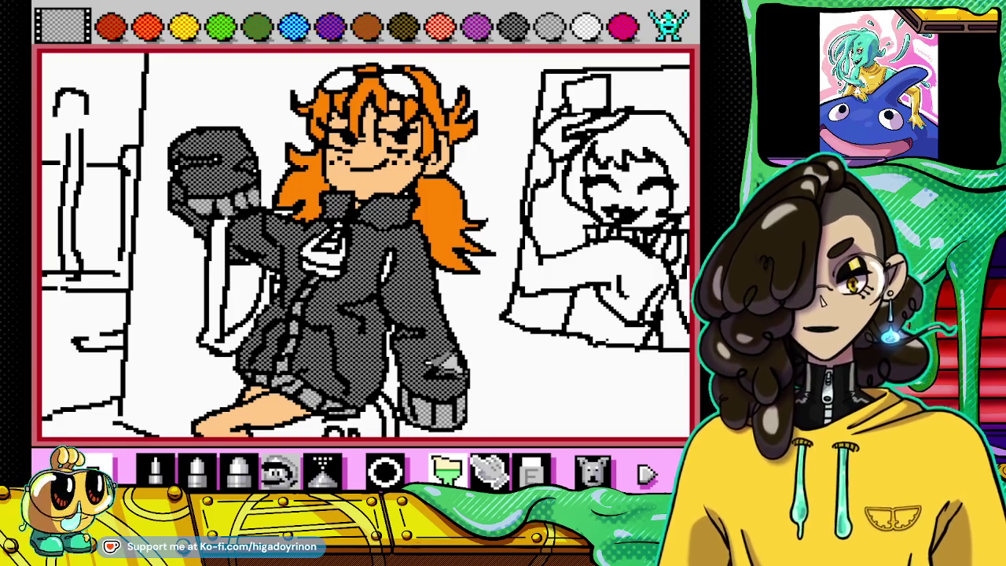
click(513, 28)
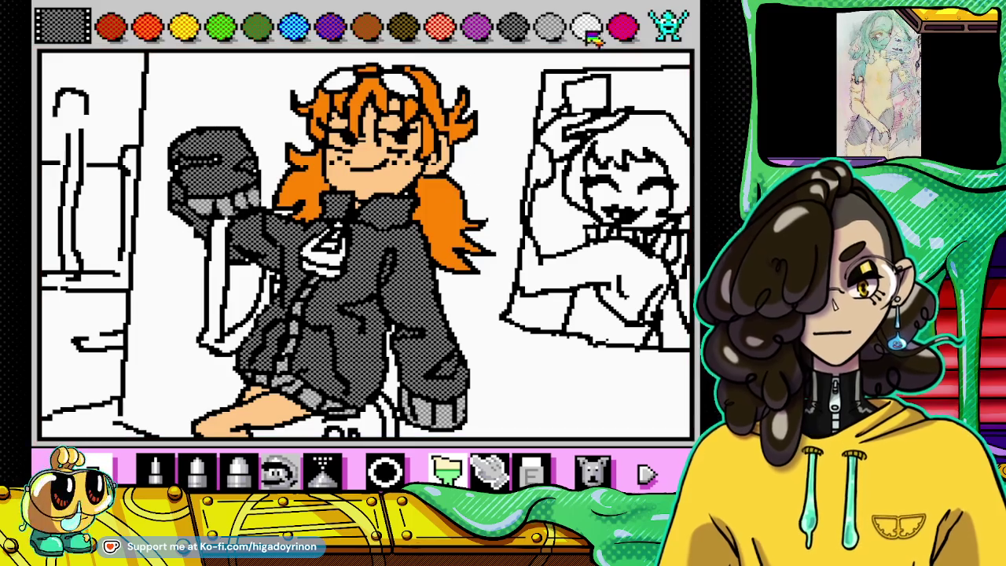
click(560, 30)
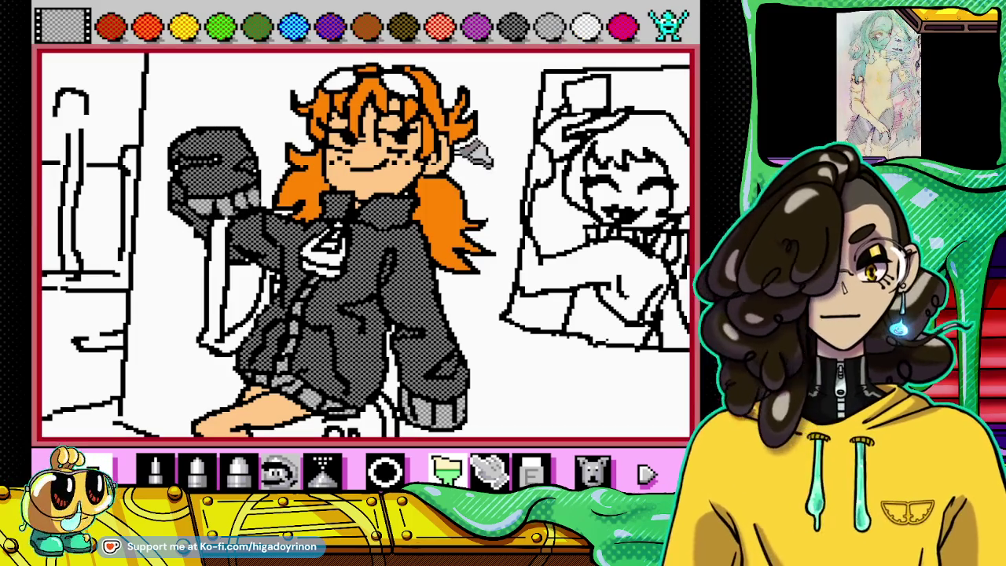
drag(357, 263, 311, 267)
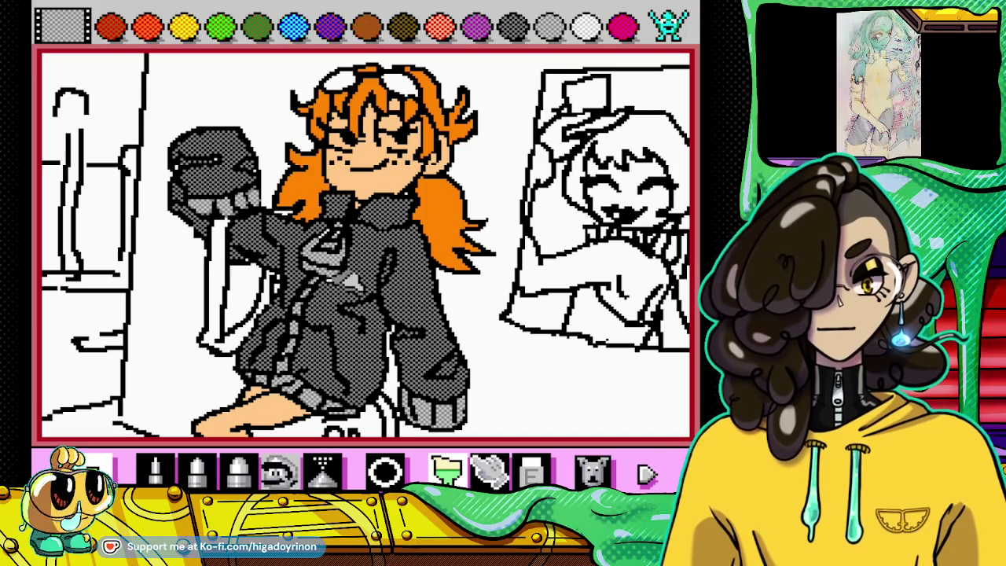
click(597, 26)
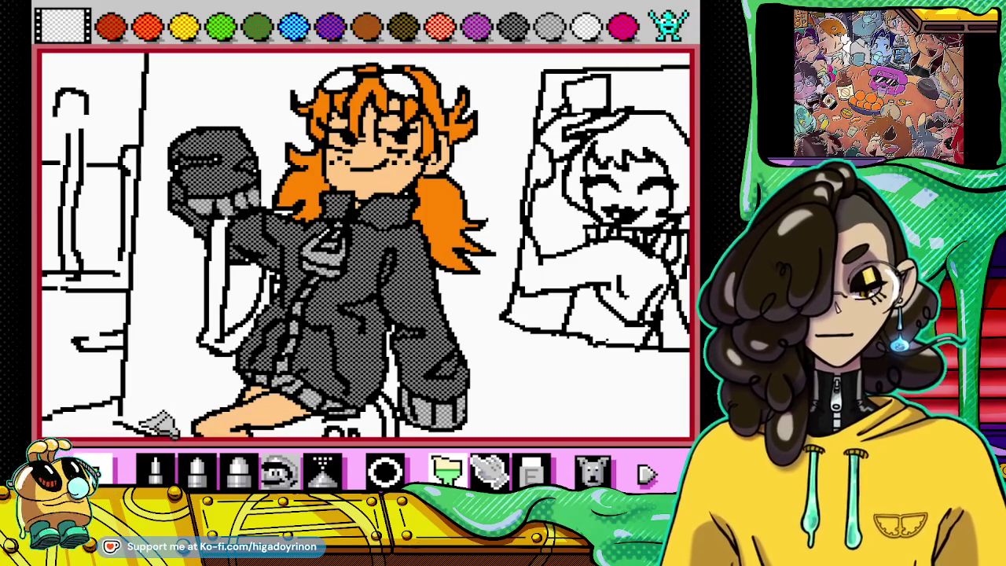
click(155, 470)
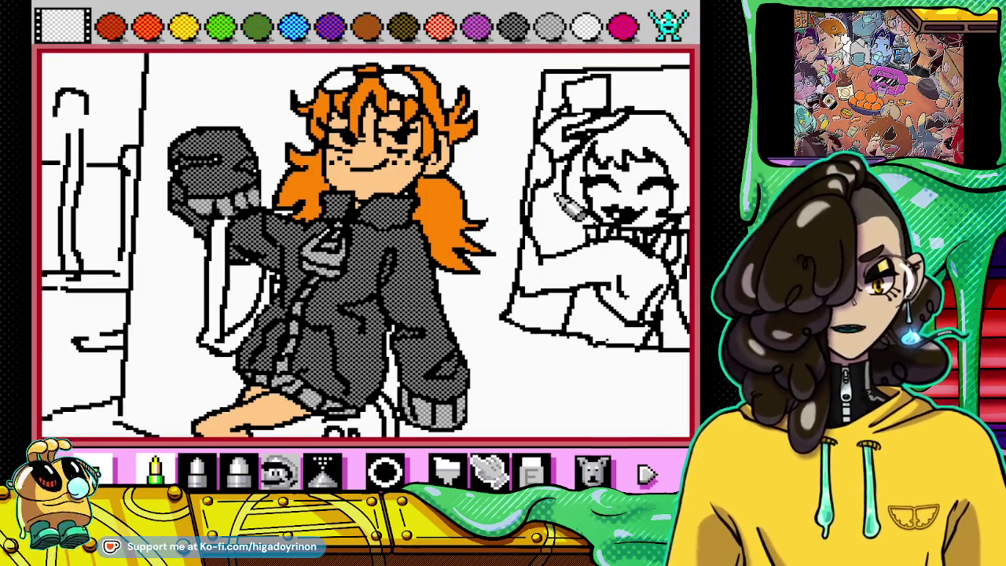
click(668, 24)
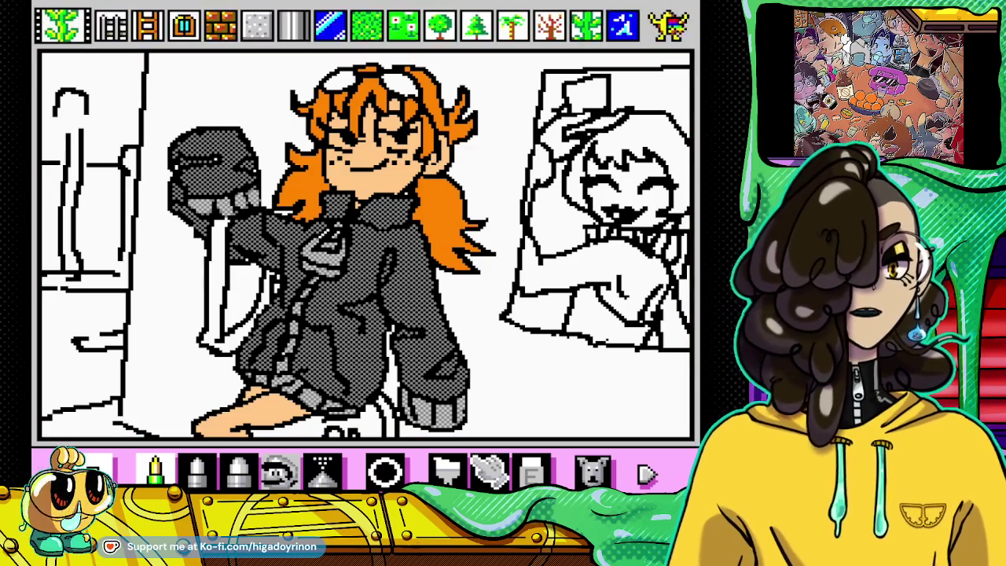
click(621, 28)
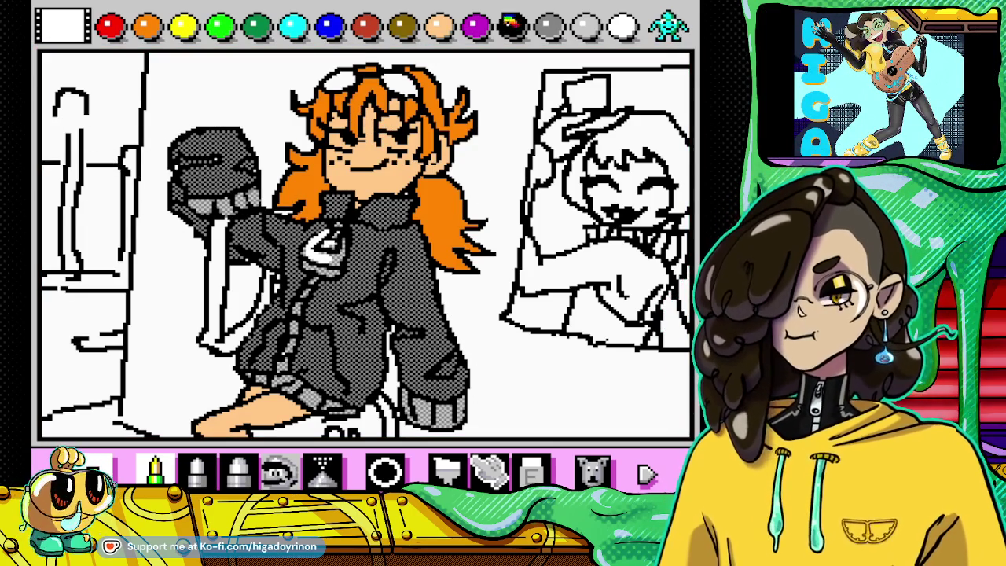
Step: Bucket-fill the strap beside the raised arm orange
click(146, 26)
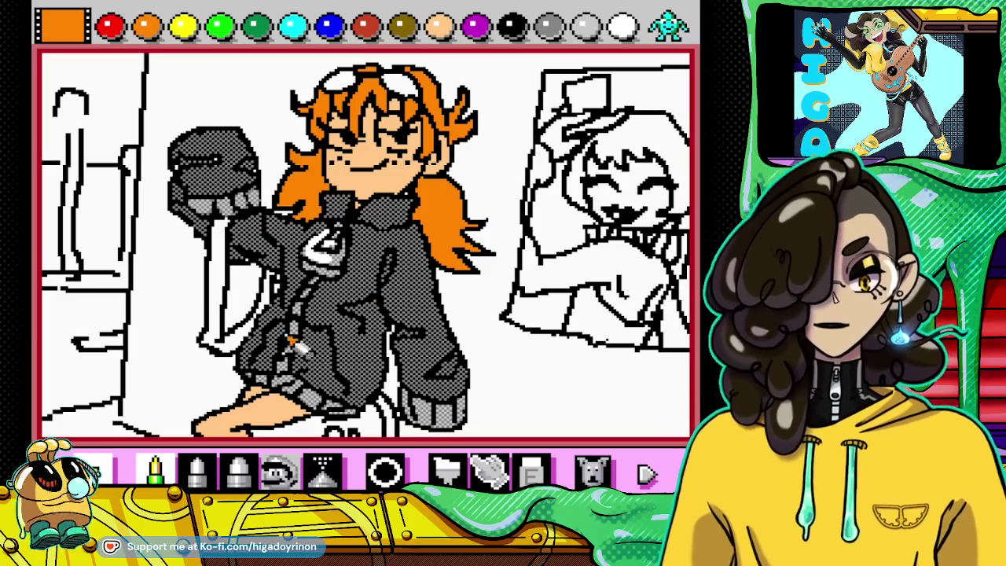
click(196, 470)
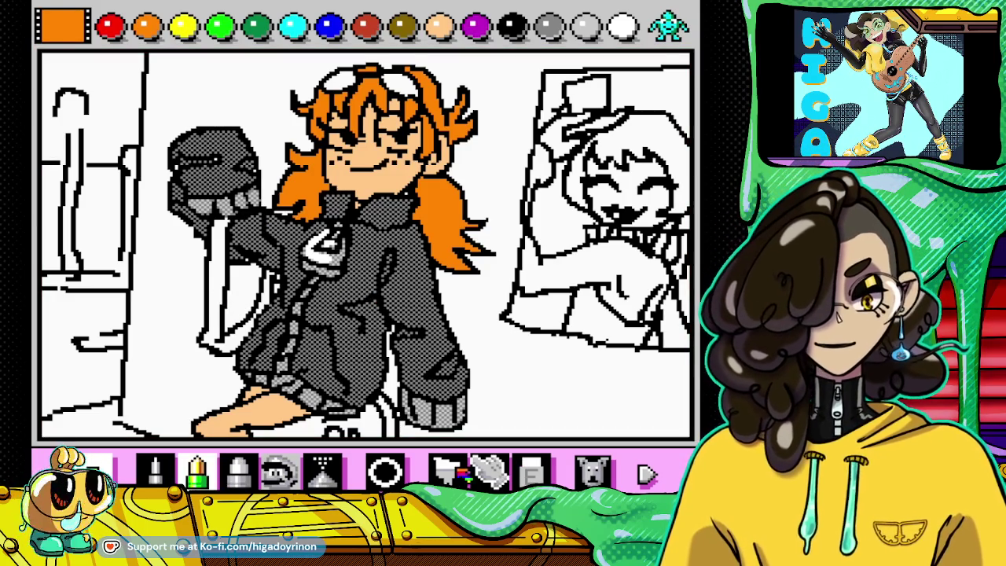
click(448, 470)
click(233, 253)
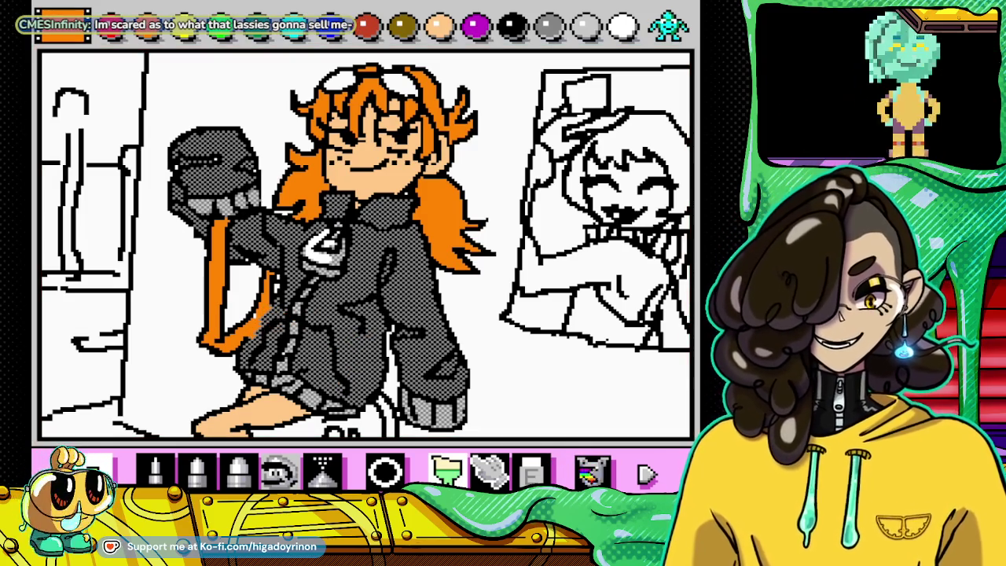
Step: Alternate between the pencil, eraser and paint bucket tools
click(155, 470)
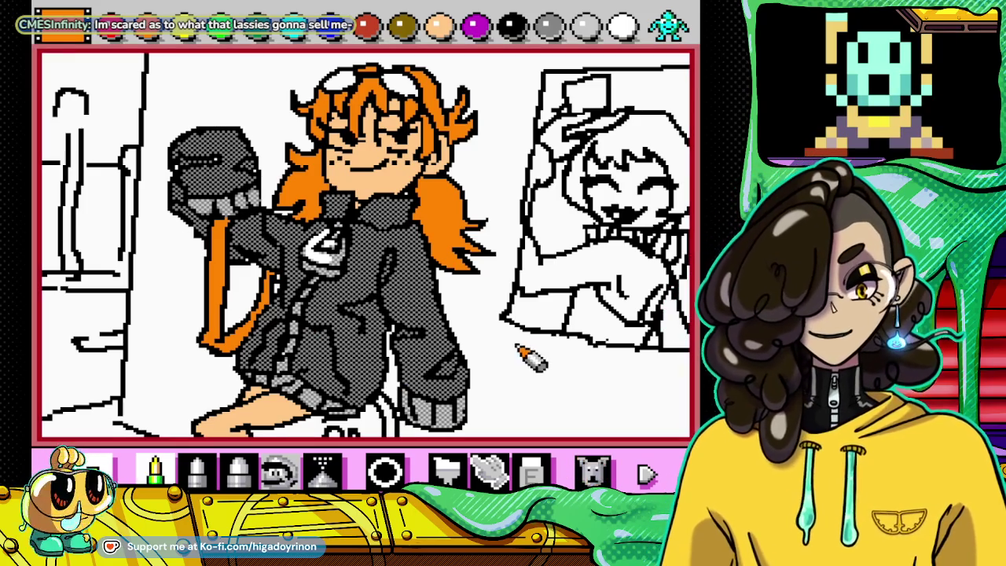
click(531, 471)
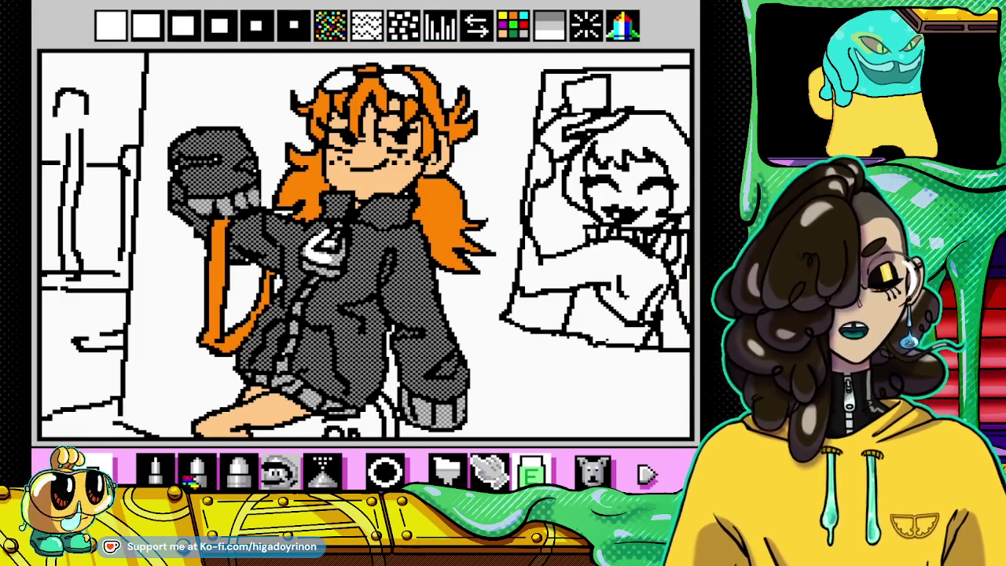
click(155, 472)
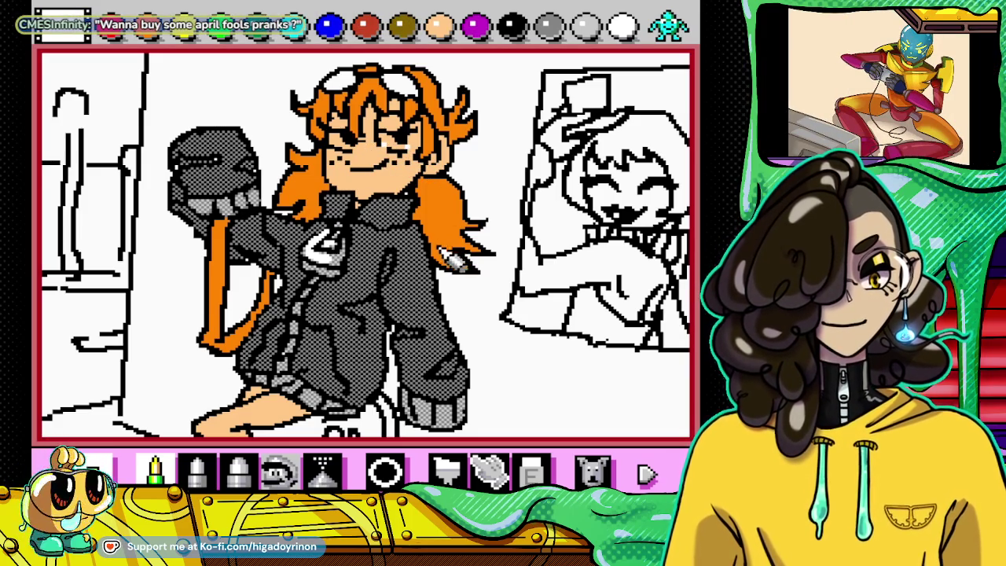
click(446, 470)
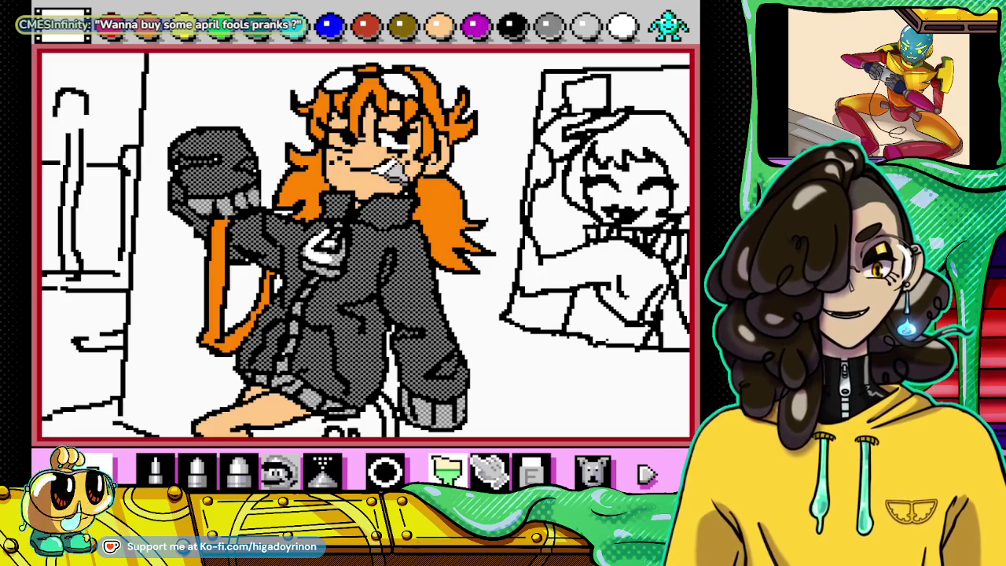
click(165, 472)
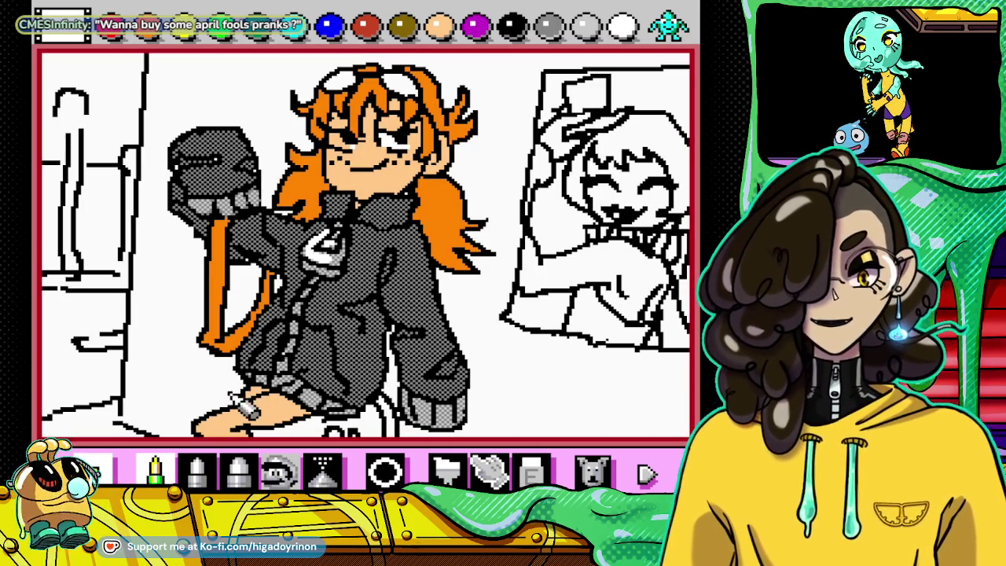
click(446, 470)
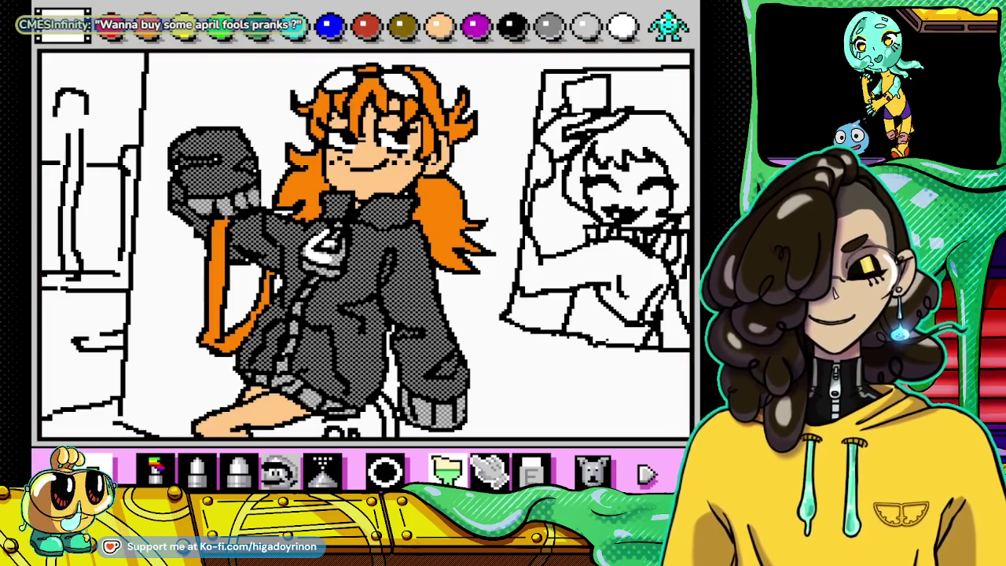
click(155, 470)
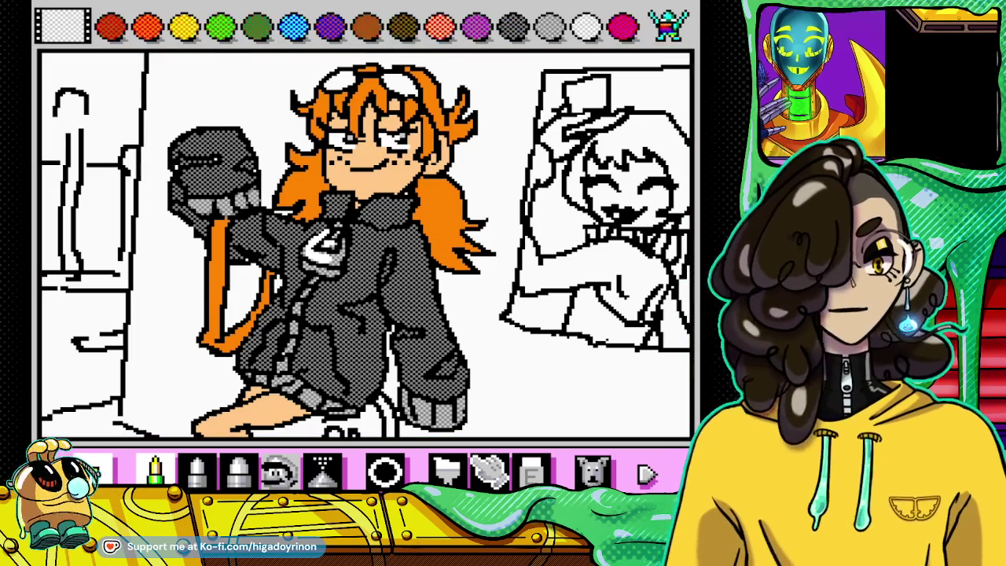
Step: Pick red and bucket-fill the goggles
click(369, 32)
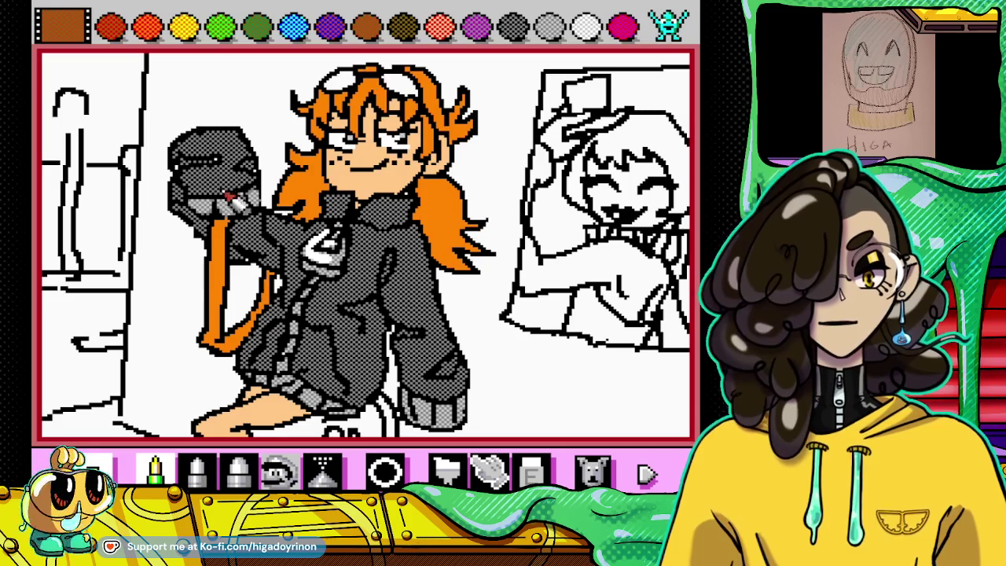
click(117, 28)
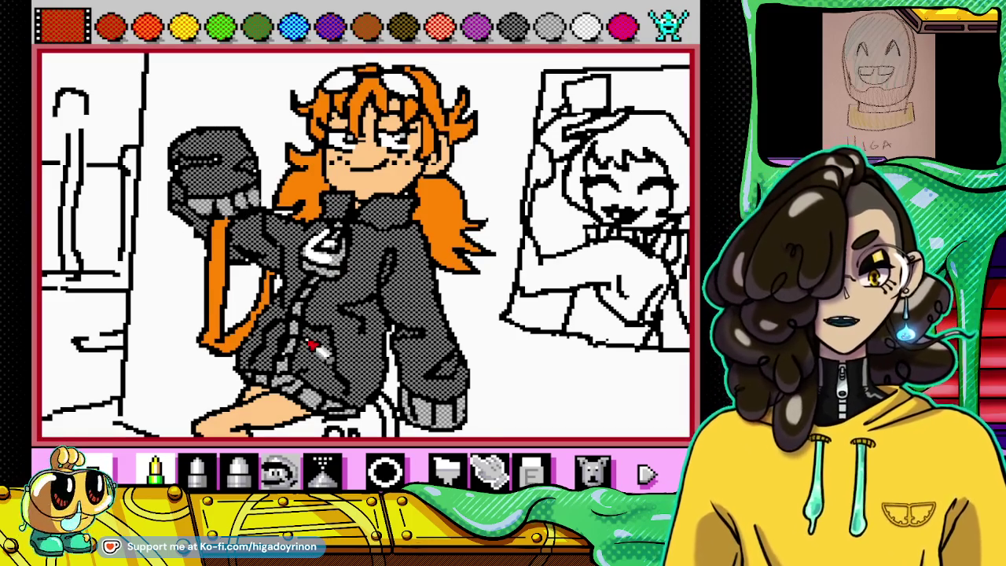
click(448, 470)
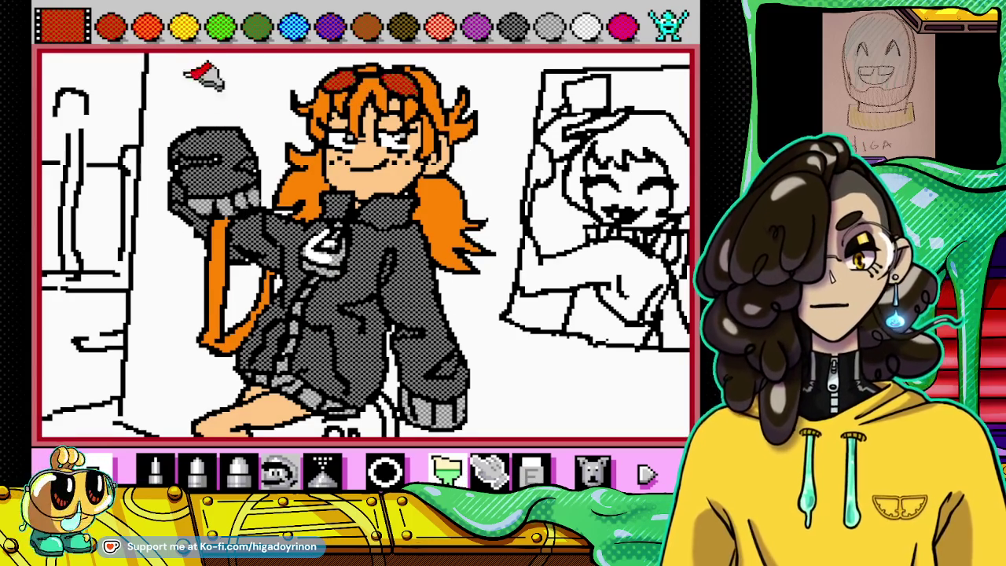
click(155, 470)
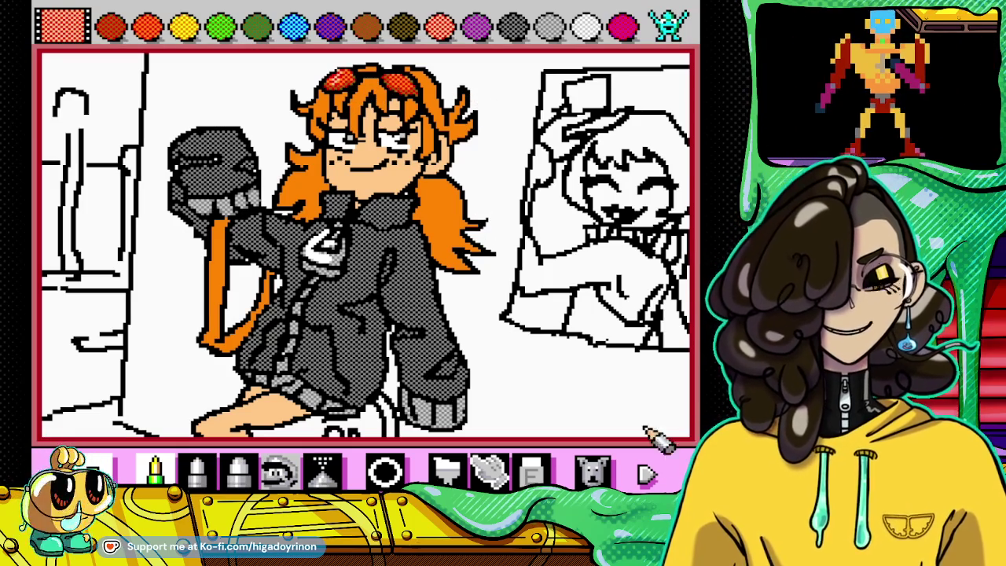
Step: Try a salmon red blush on the cheeks, then undo it
click(593, 470)
click(156, 470)
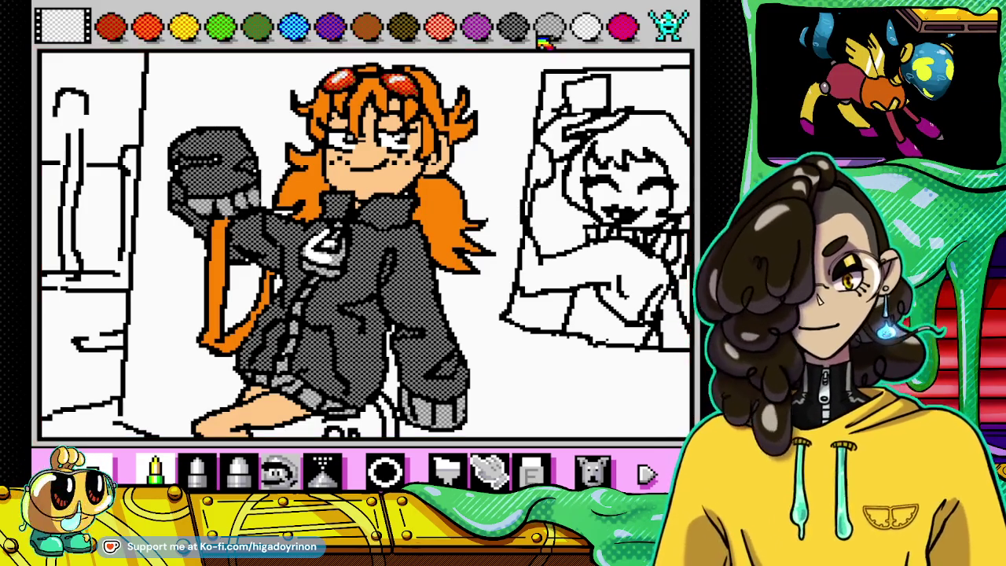
click(445, 31)
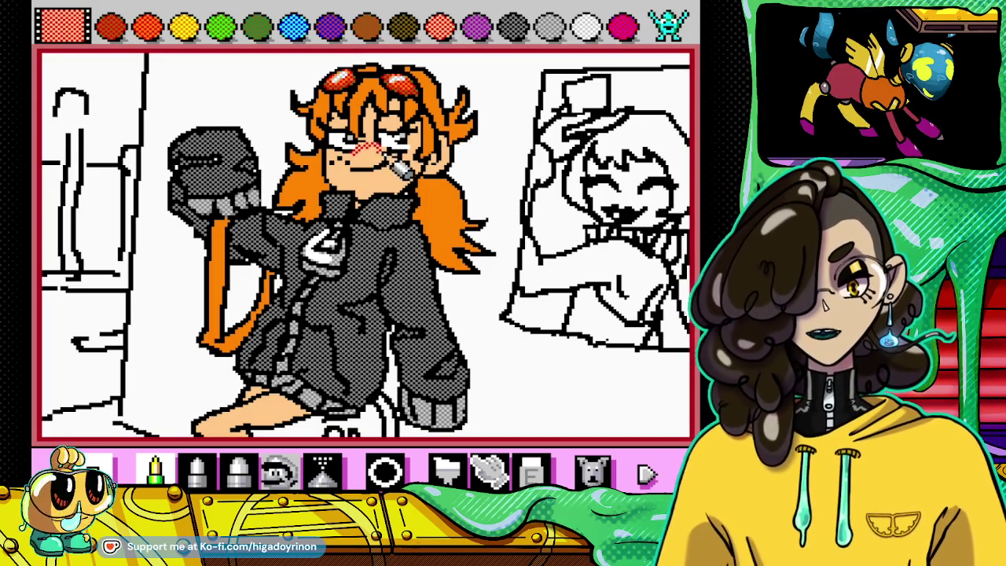
click(607, 476)
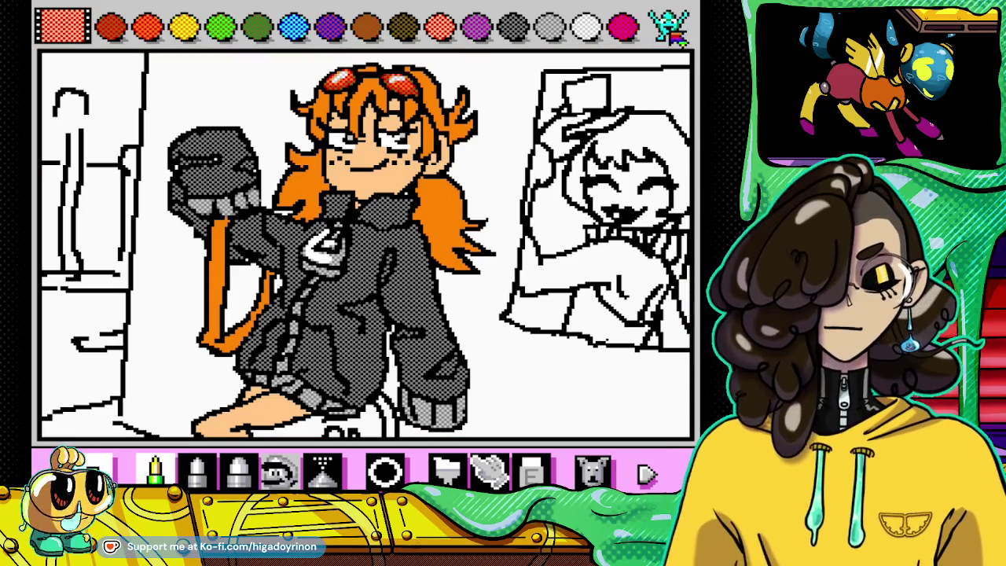
Step: Apply the pale speckle pattern to the glasses, then cycle back to plain colours
click(668, 25)
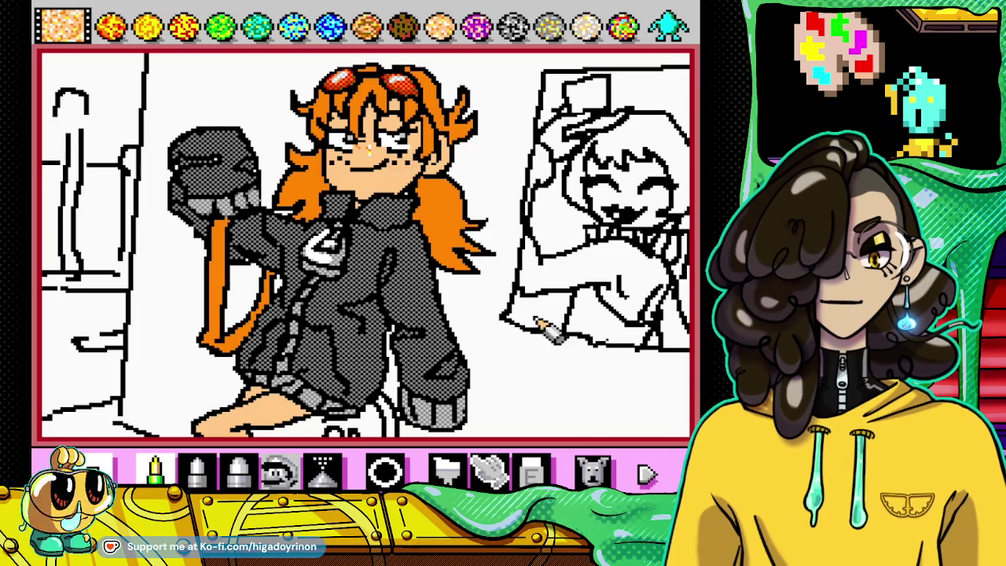
click(585, 26)
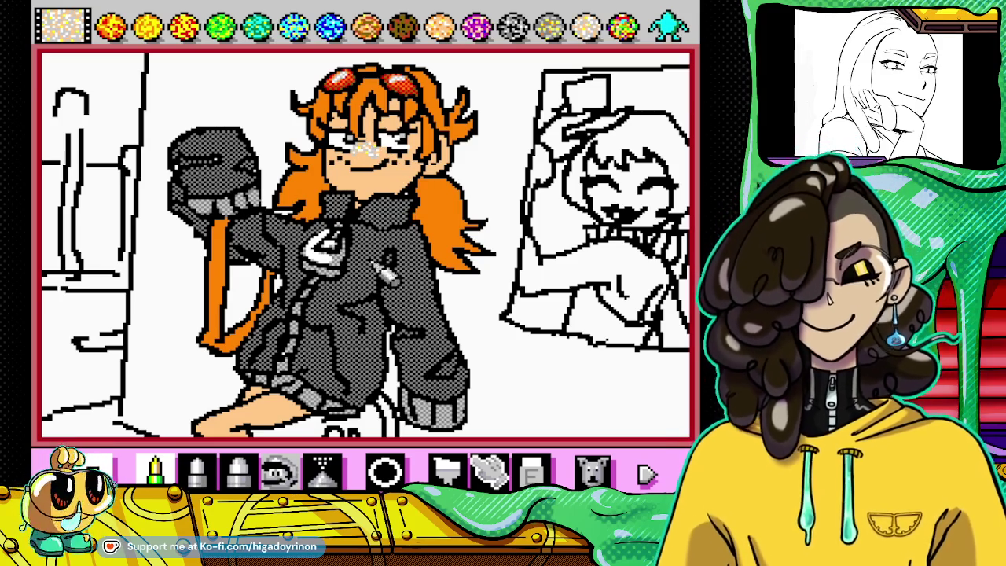
click(644, 474)
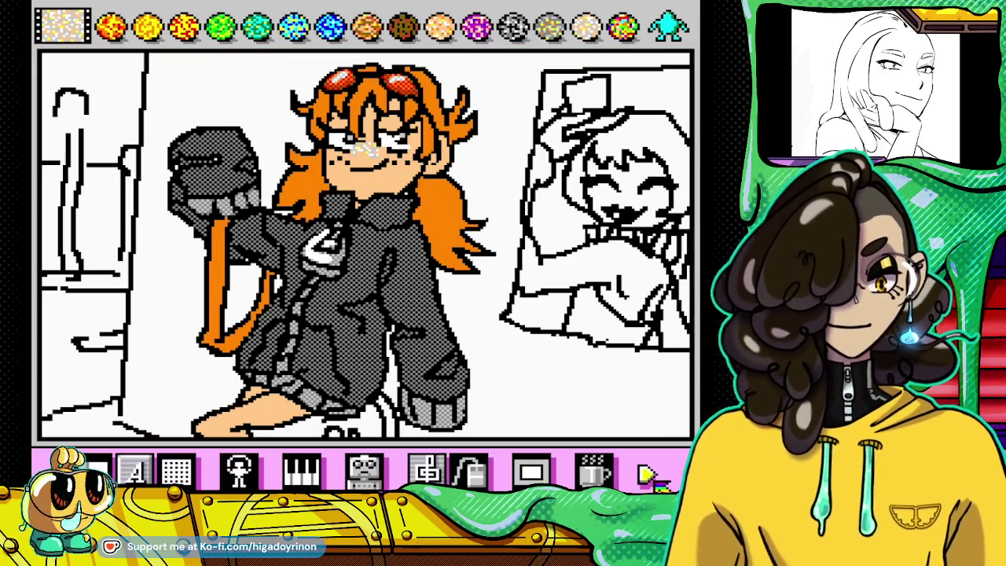
click(668, 26)
click(668, 26)
click(668, 26)
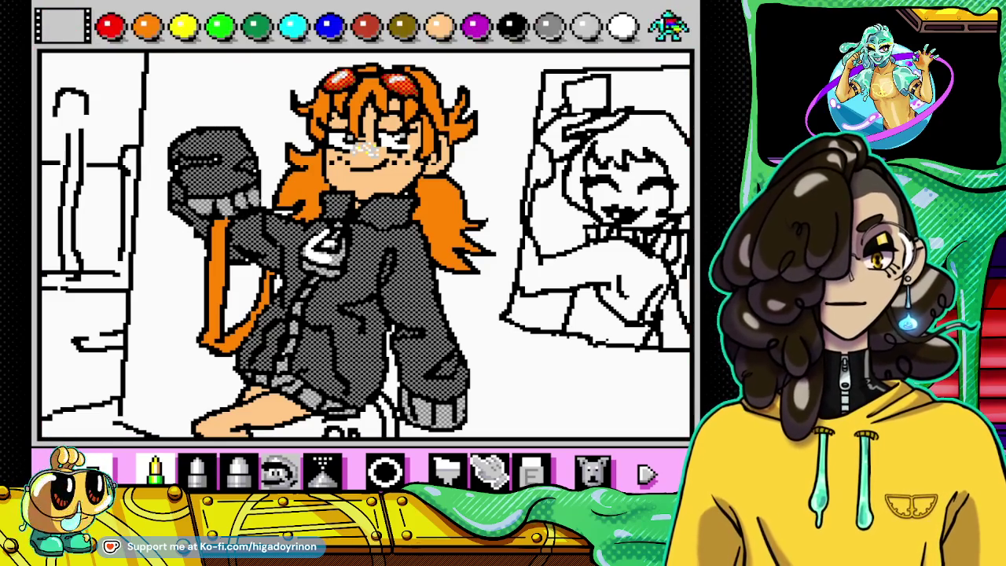
click(525, 35)
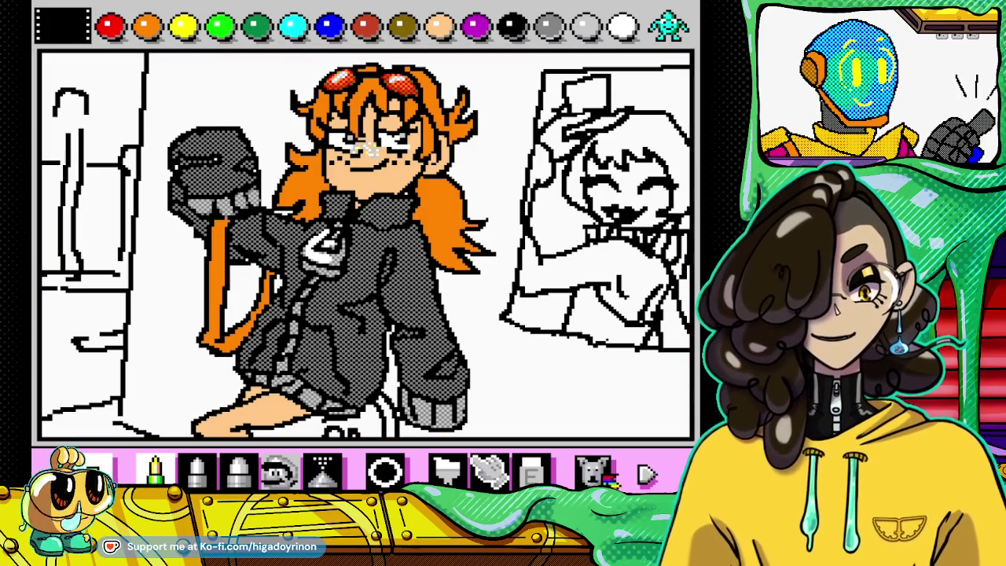
click(646, 472)
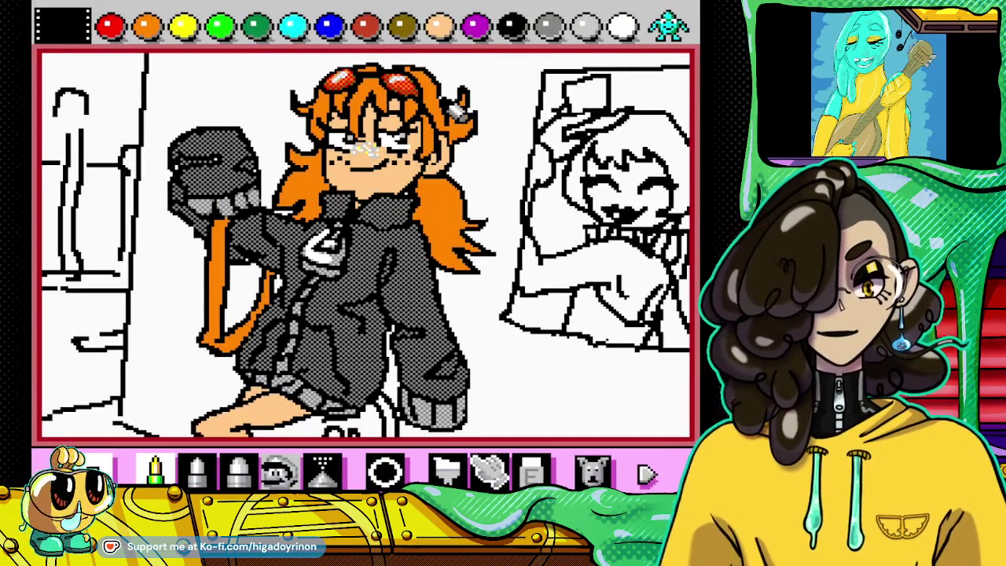
Step: Bucket-fill the glasses lenses, shoe and jacket zipper logo with grey
click(559, 29)
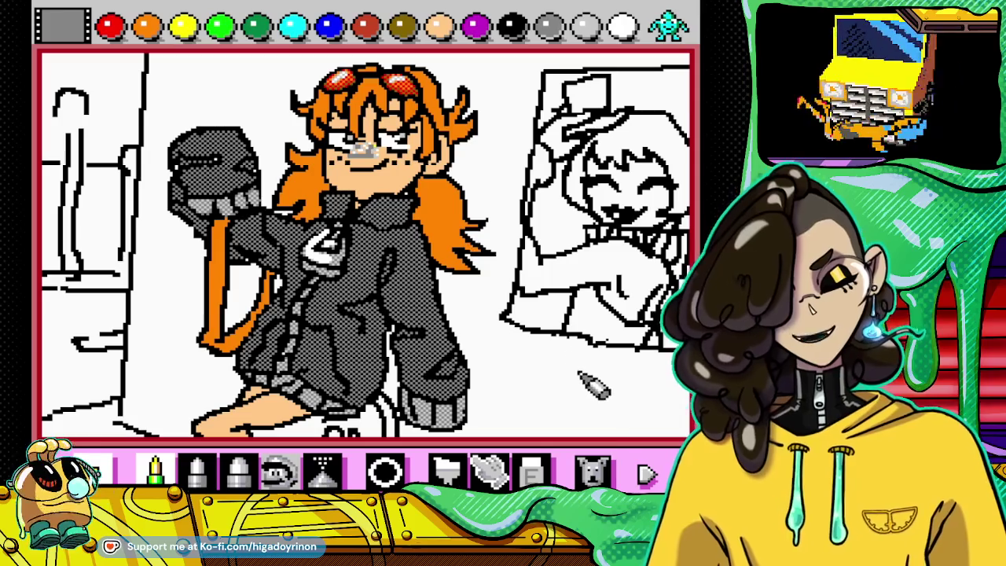
click(155, 470)
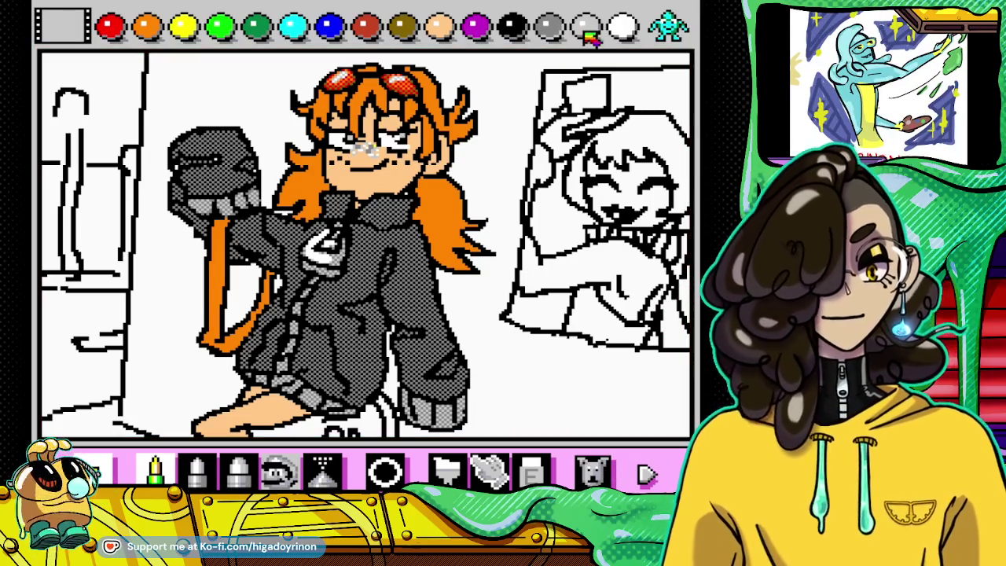
click(447, 470)
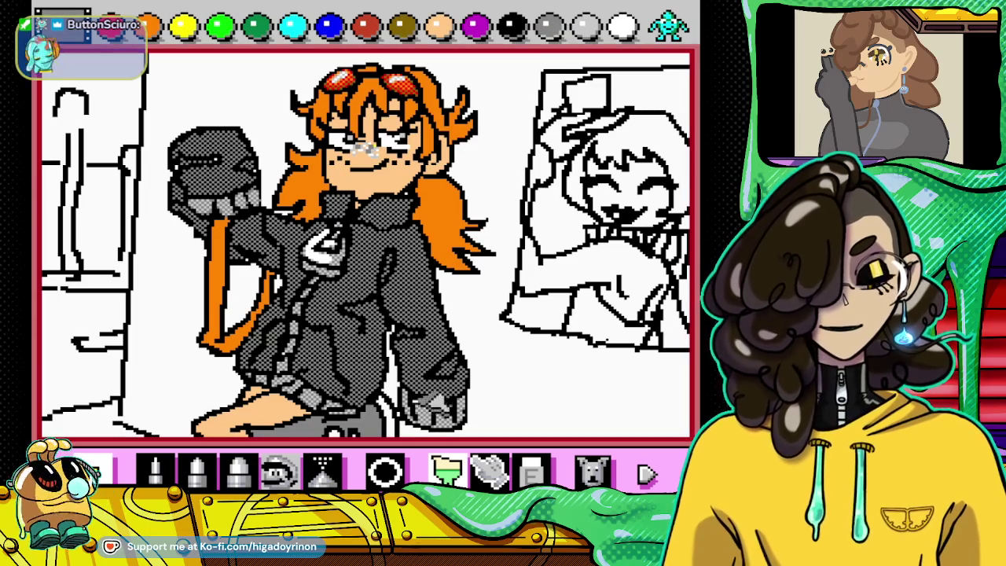
click(512, 27)
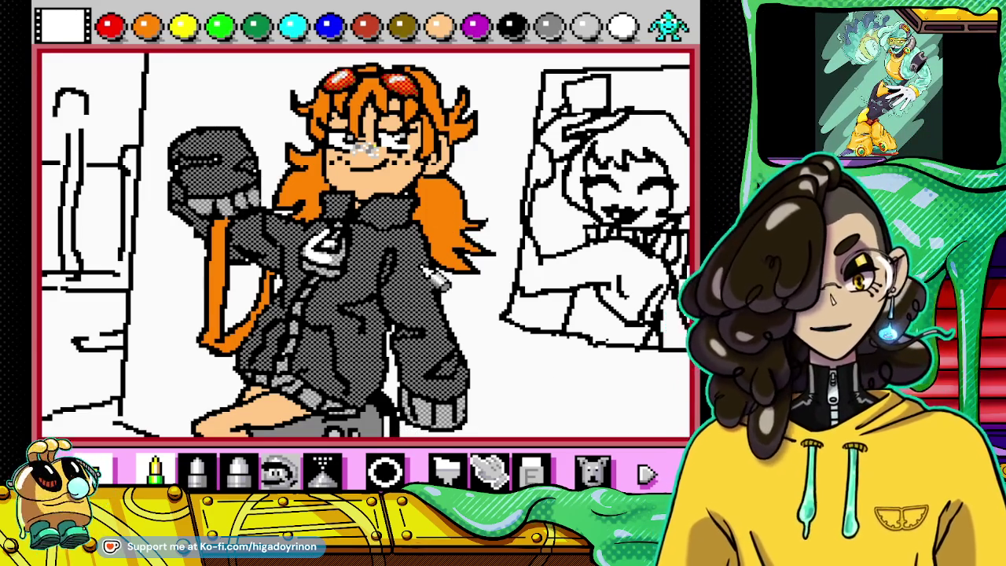
click(613, 39)
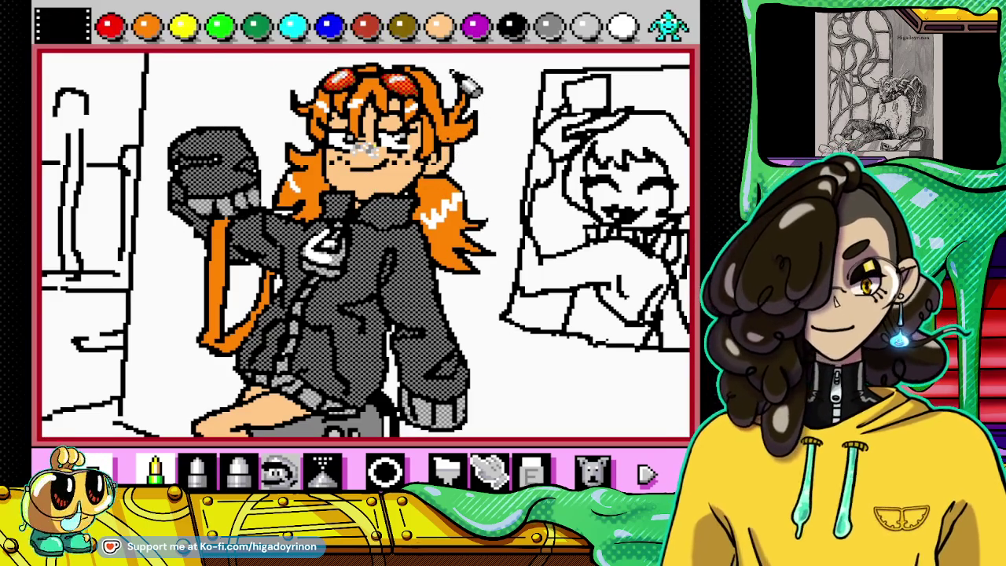
Step: Pick orange, then cycle the top palette through the pattern and stamp sets
click(146, 26)
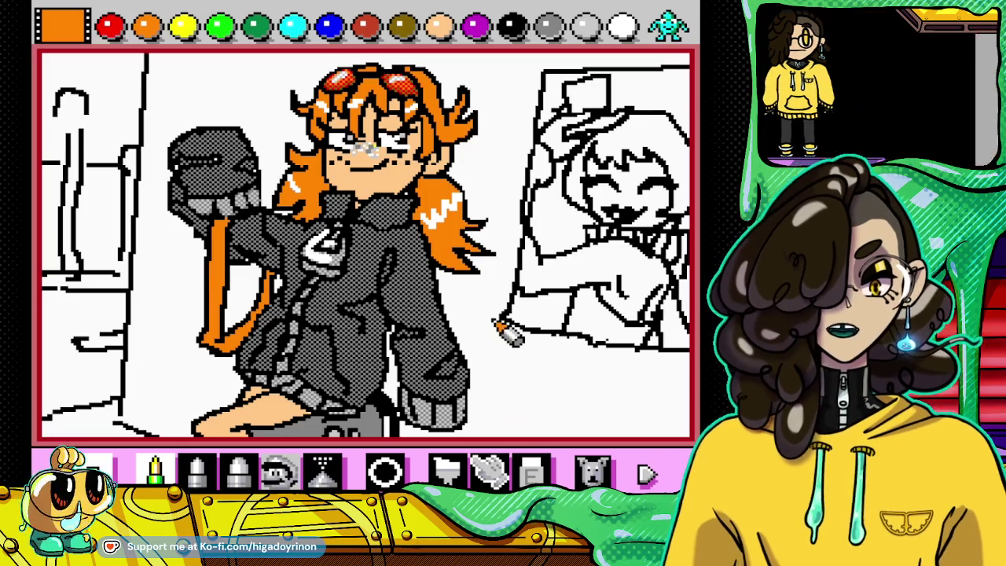
click(668, 26)
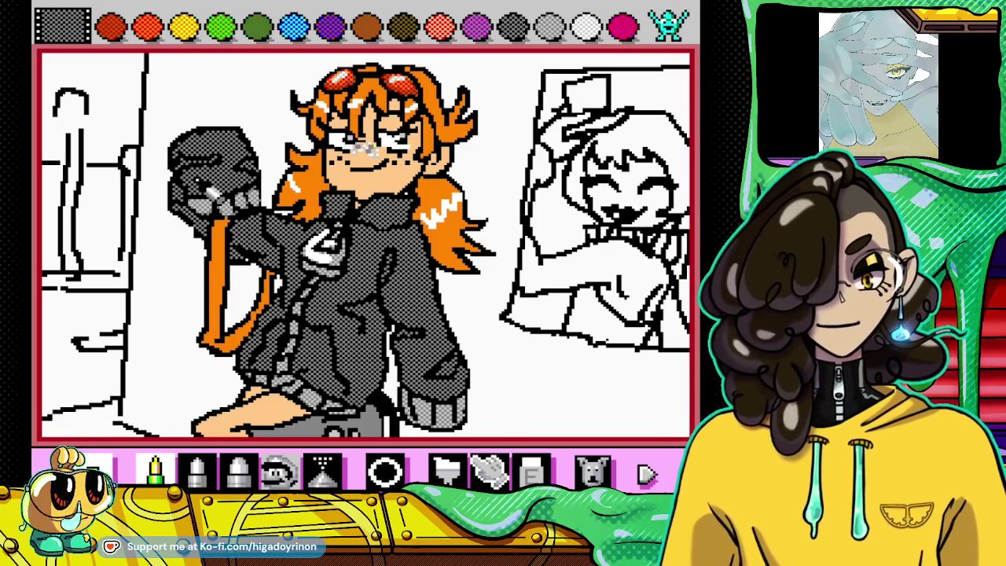
click(668, 27)
click(668, 28)
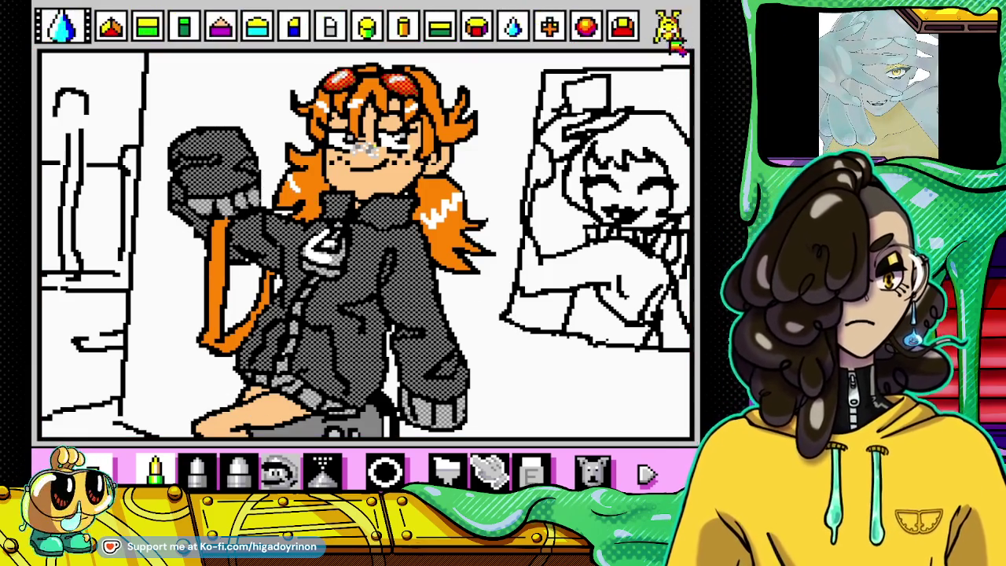
Step: Bucket-fill the white areas behind the girl and around the framed sketch with the brick texture
click(669, 30)
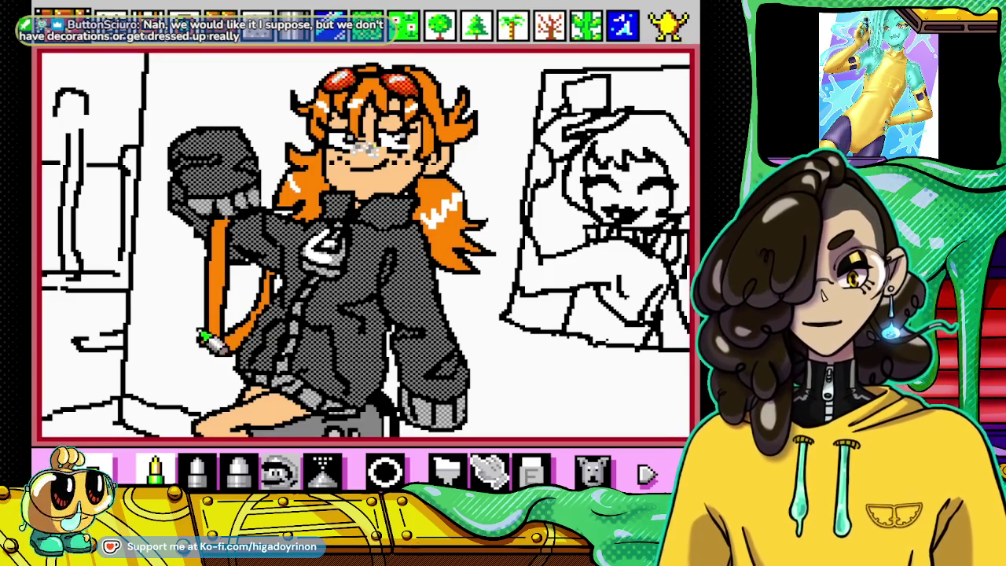
click(447, 470)
click(540, 393)
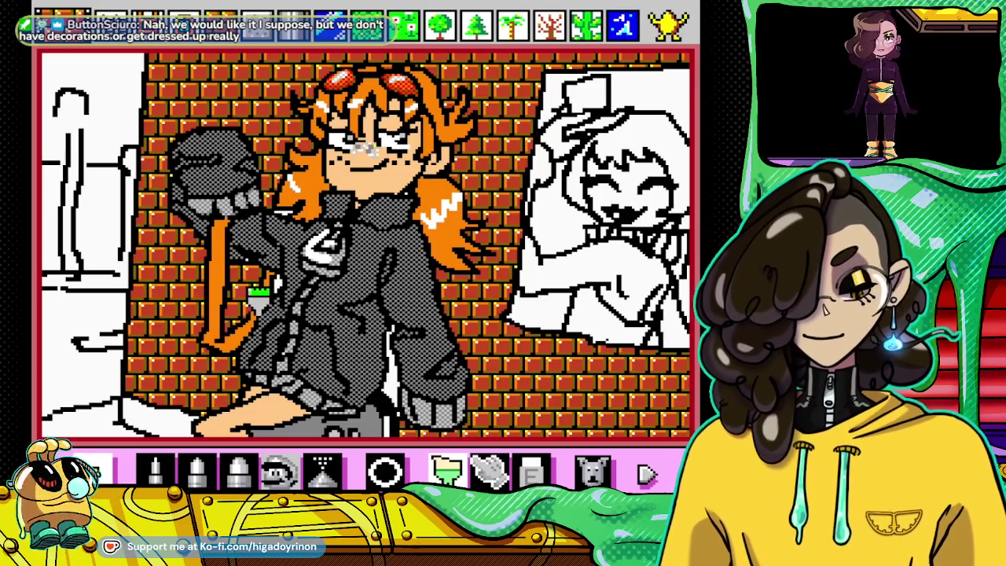
click(293, 279)
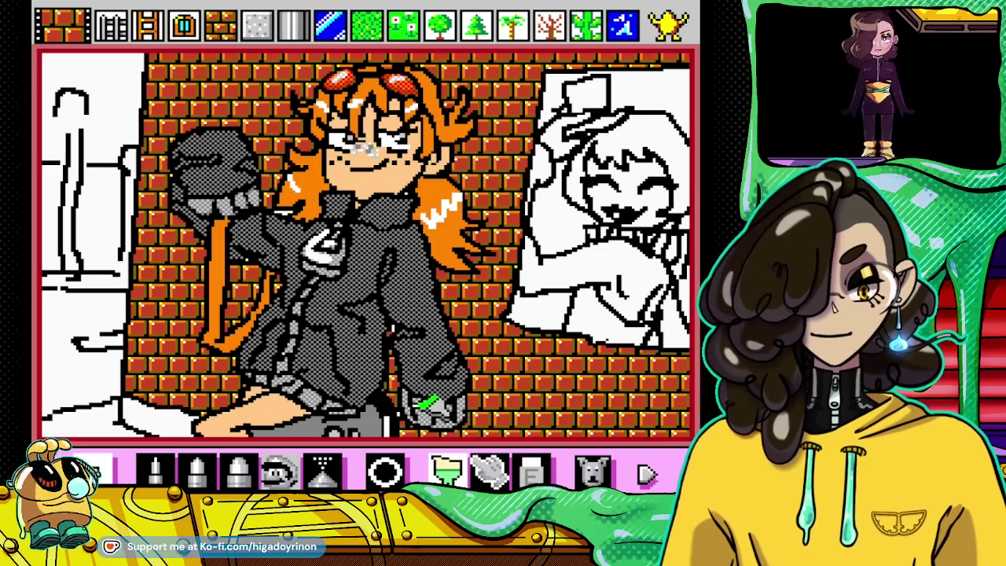
click(154, 470)
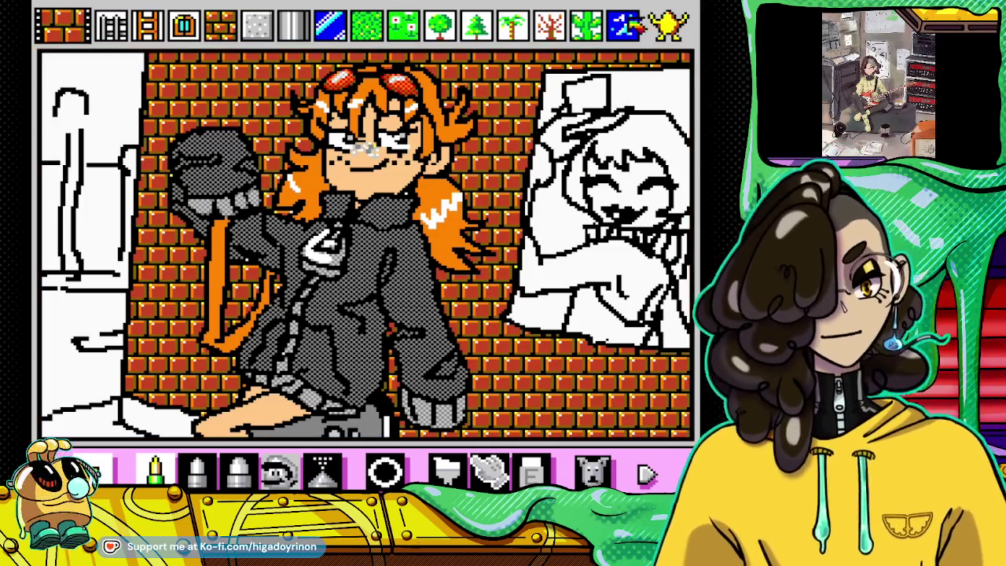
click(666, 23)
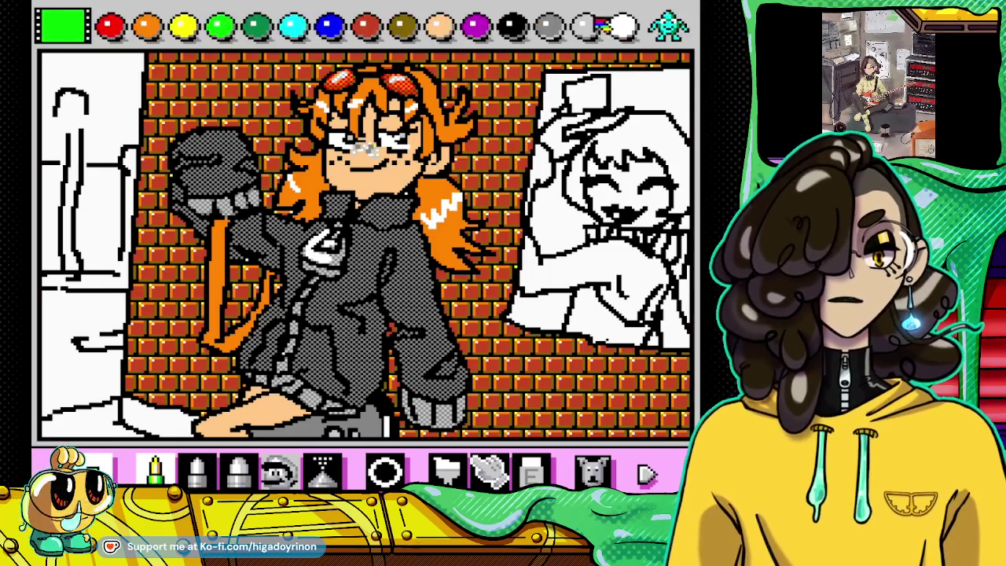
Step: Bucket-fill both parts of the framed character's hair with red
click(110, 25)
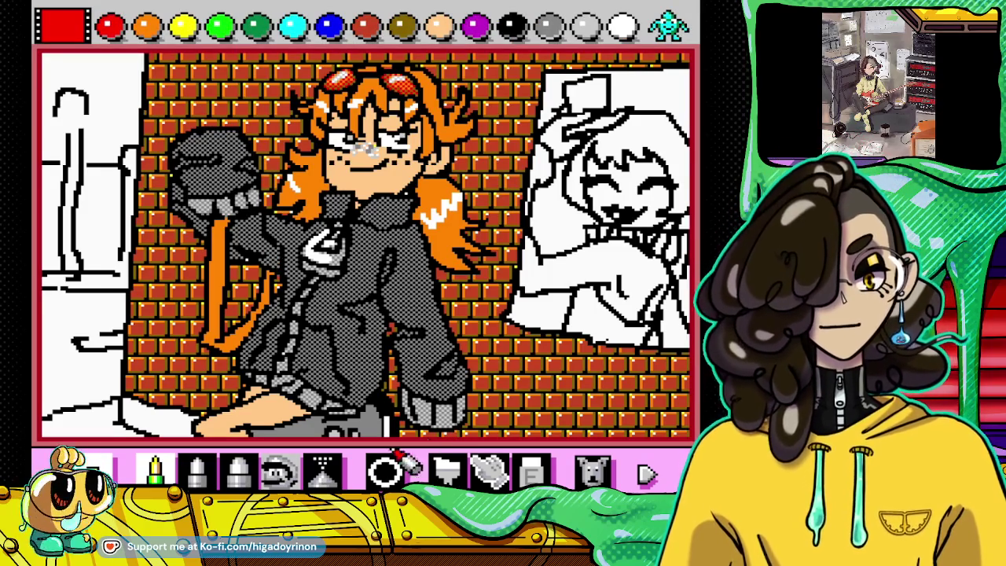
click(447, 469)
click(649, 145)
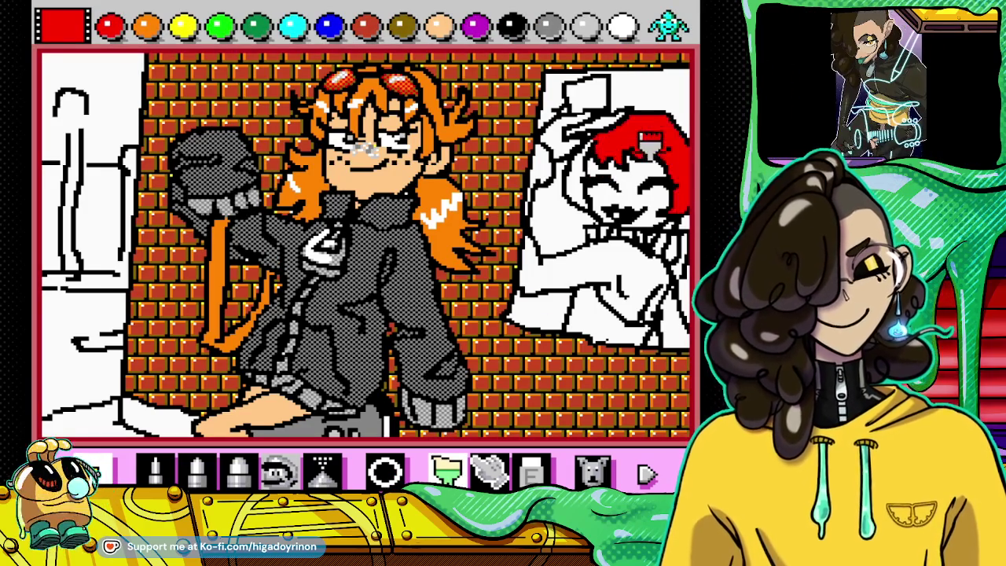
click(599, 182)
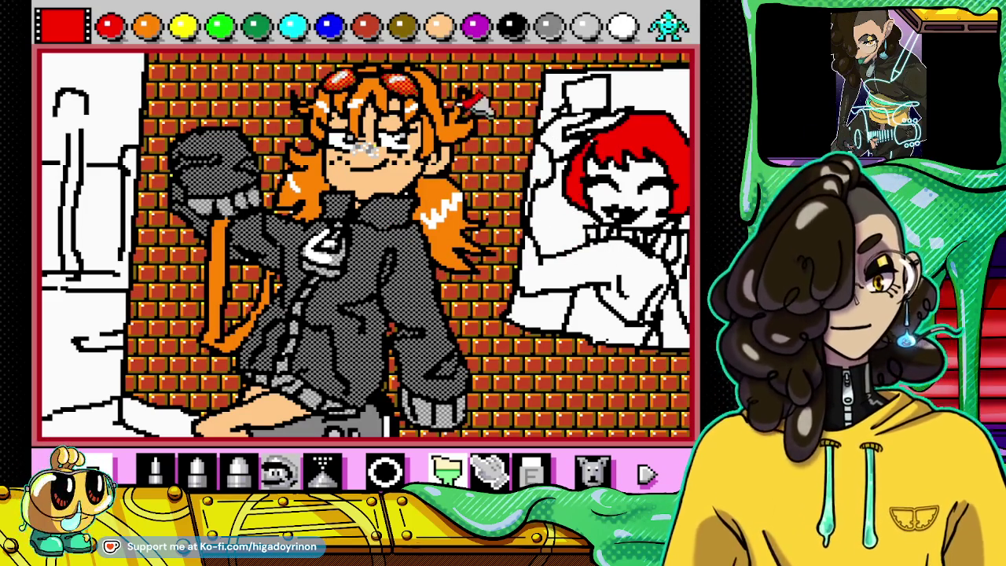
Step: Select black with the pencil, then change the colour to grey
click(510, 26)
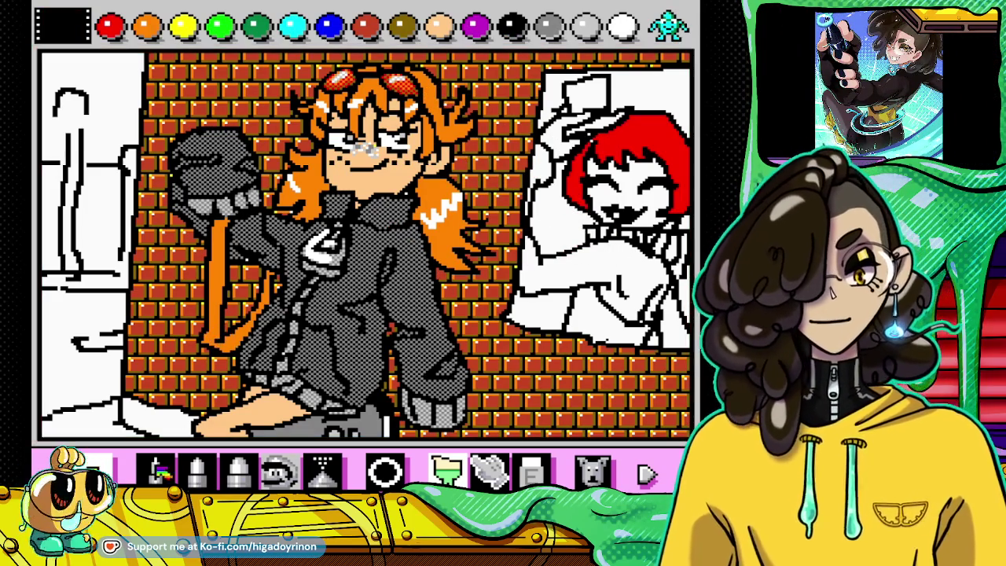
click(155, 469)
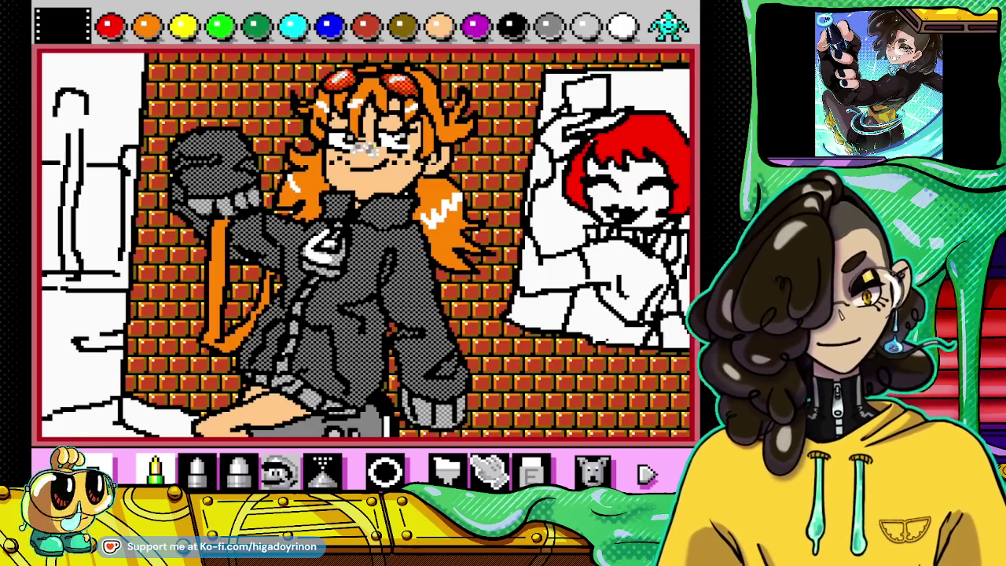
click(548, 26)
Step: Brush the framed character's torso and raised hand grey and the card above dark grey
click(447, 472)
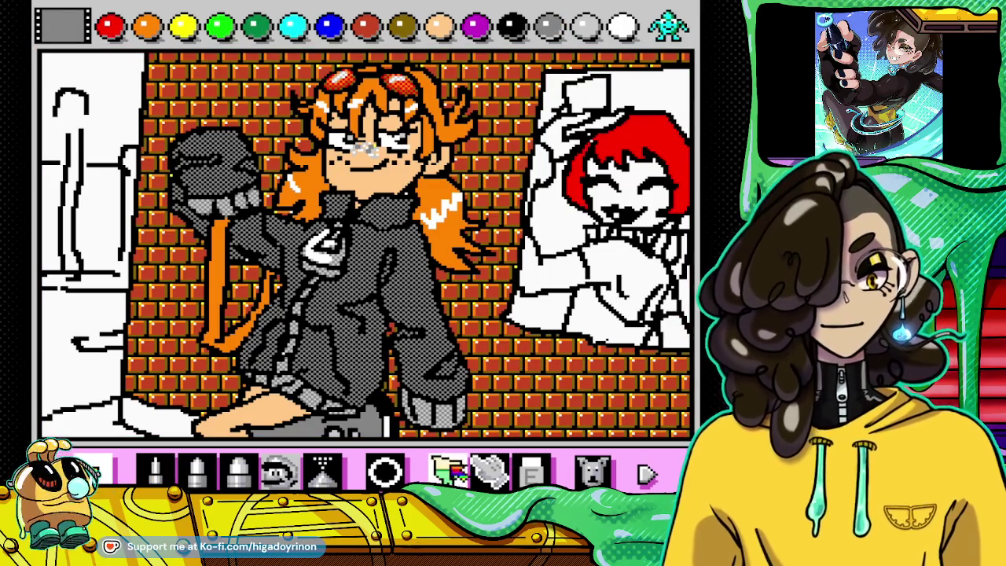
click(619, 269)
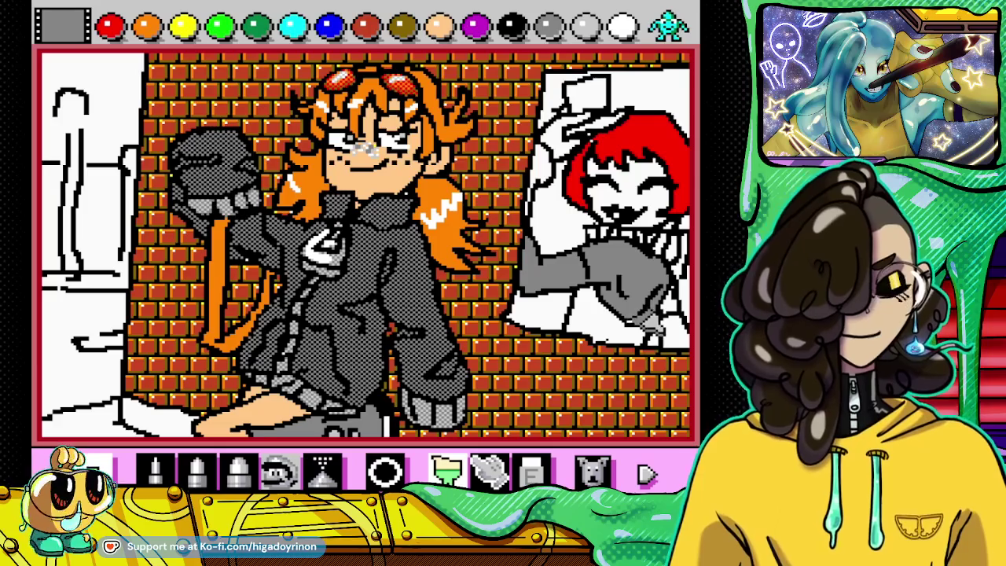
click(593, 471)
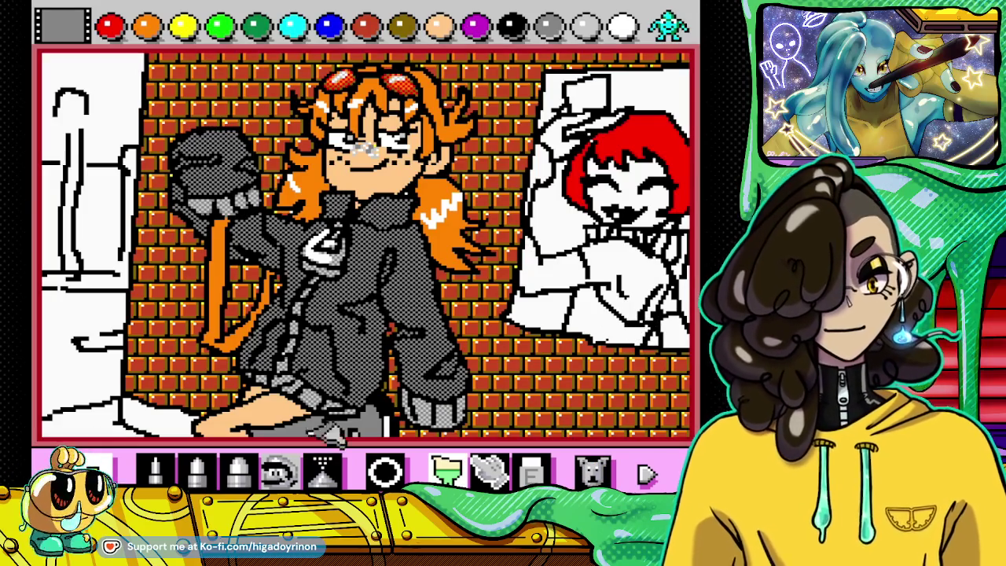
click(155, 470)
click(510, 26)
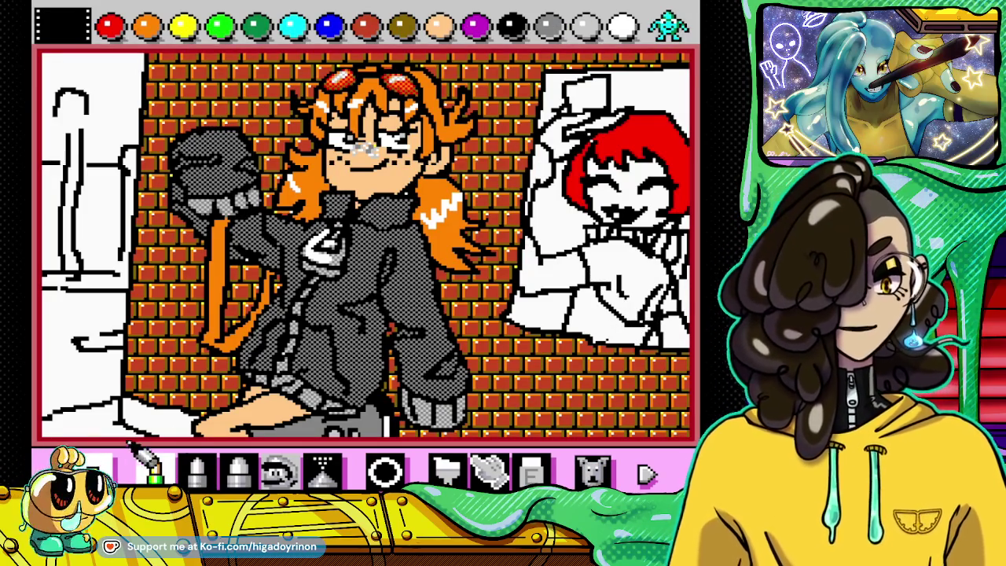
click(446, 472)
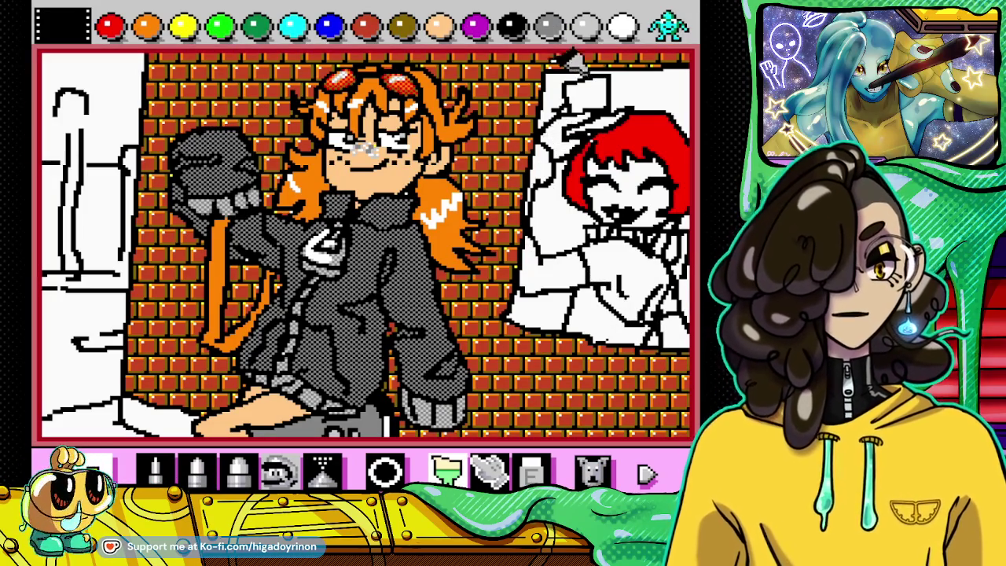
drag(621, 311, 656, 252)
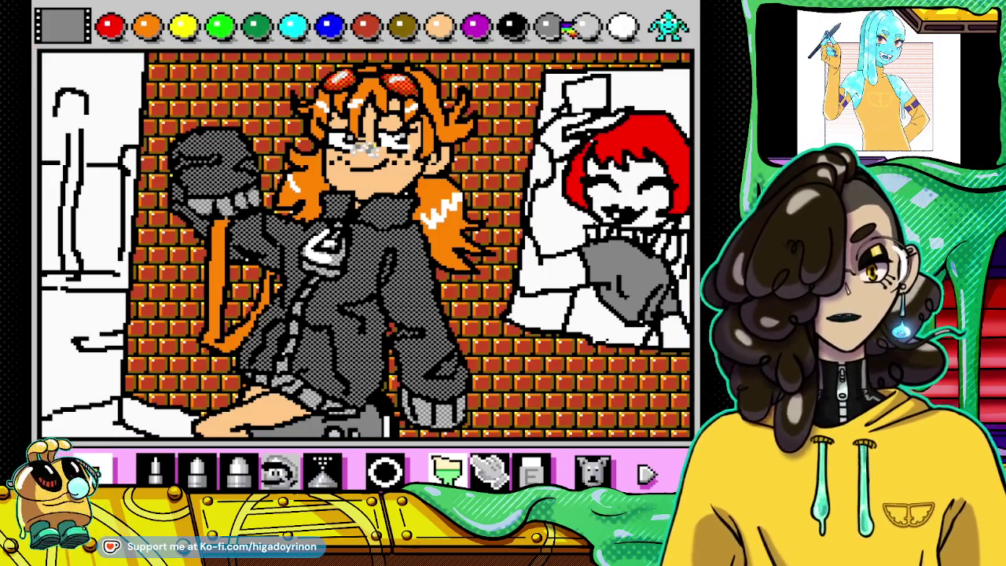
drag(569, 118, 601, 145)
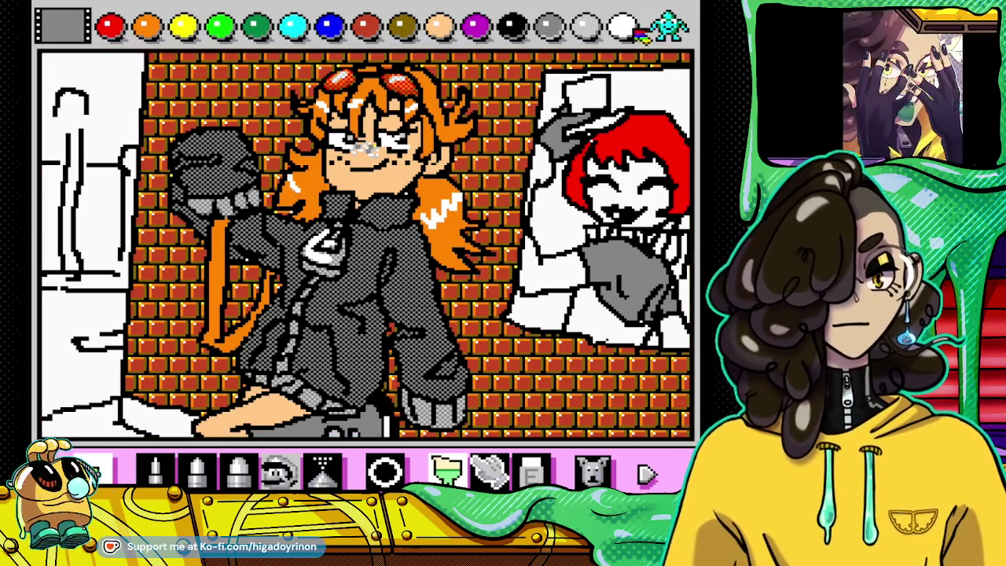
drag(582, 82, 621, 126)
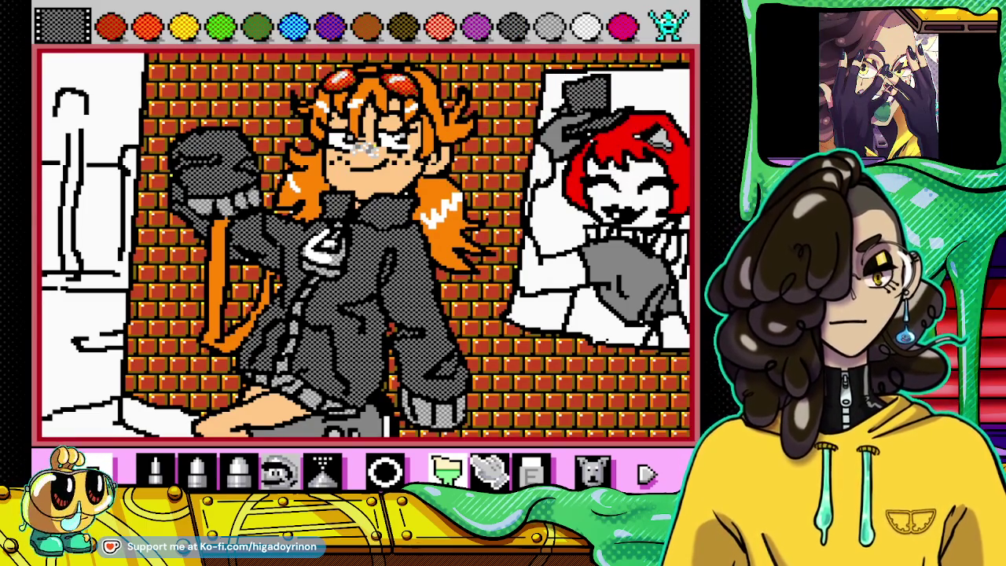
Step: Draw a white pencil highlight stroke in the framed character's red hair
click(590, 28)
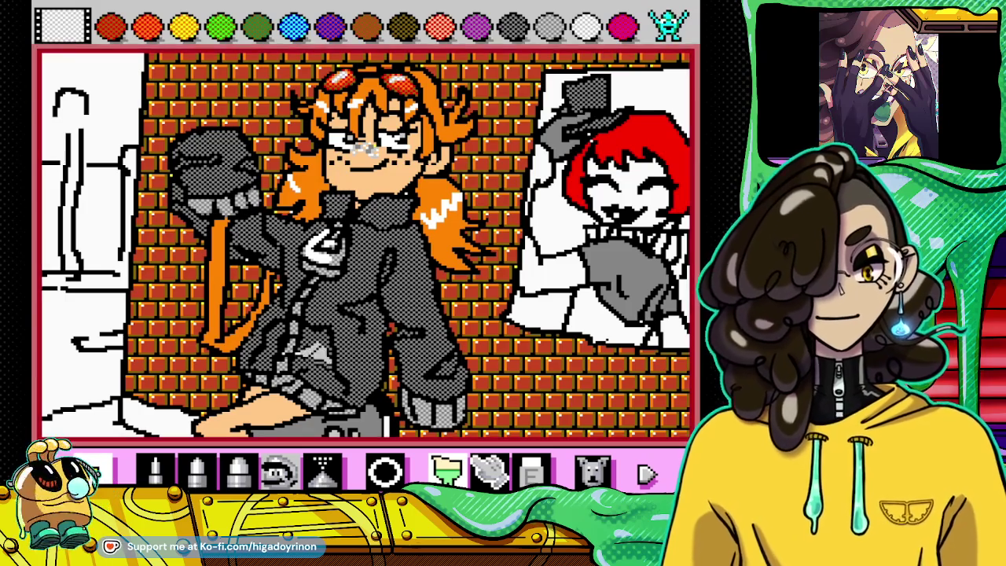
click(154, 470)
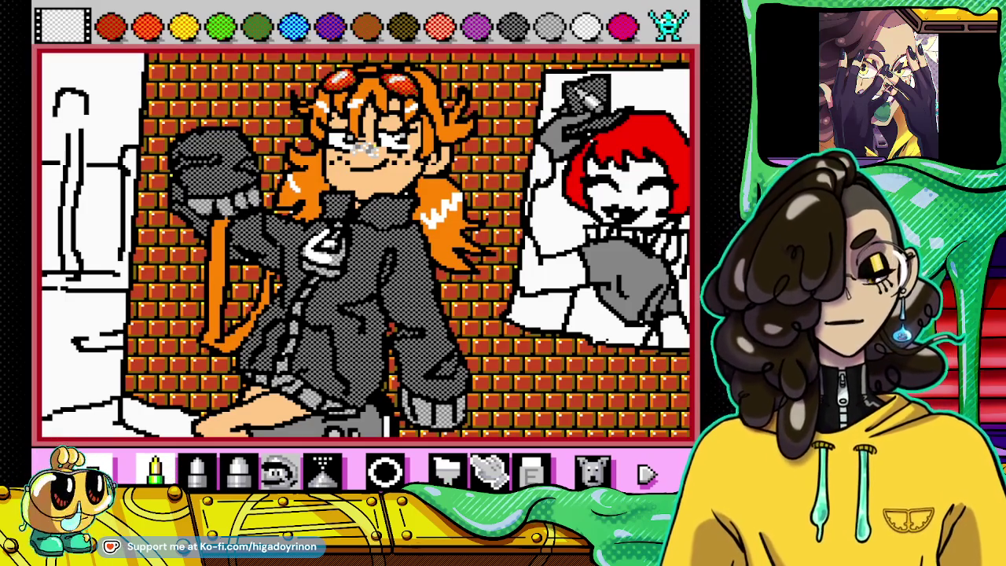
drag(607, 114, 599, 161)
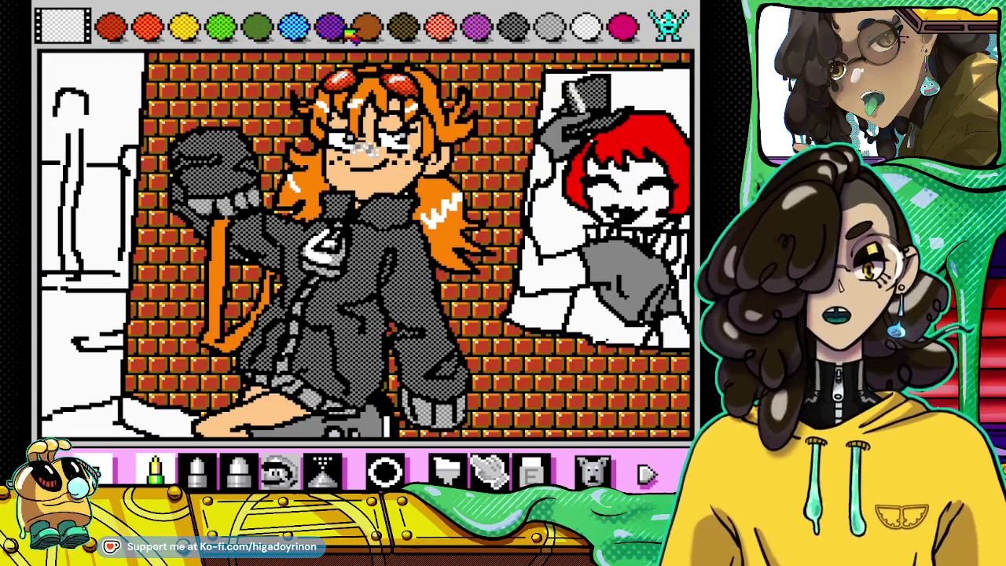
Step: Select dark red with the paint bucket, then switch to yellow and the pencil
click(114, 35)
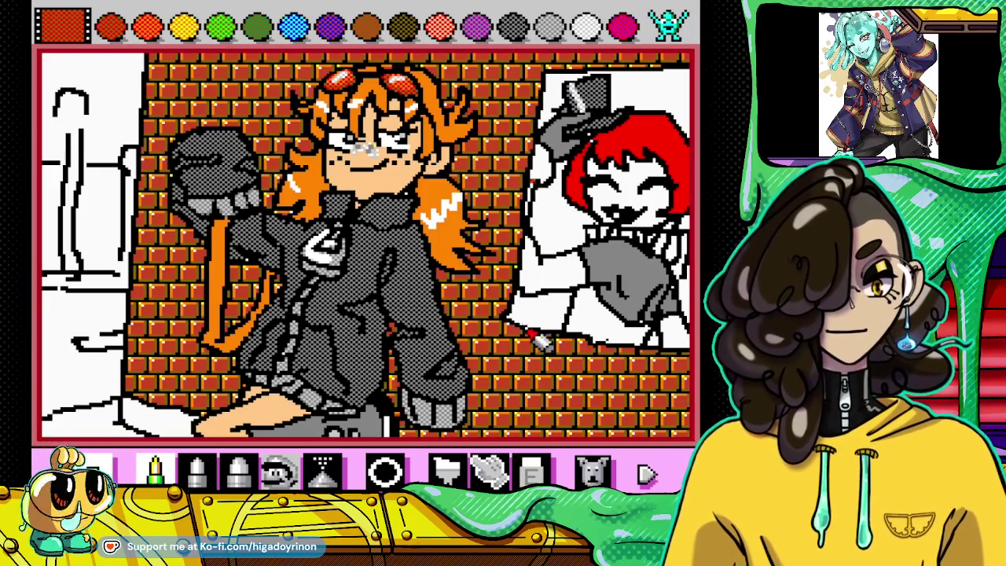
click(446, 470)
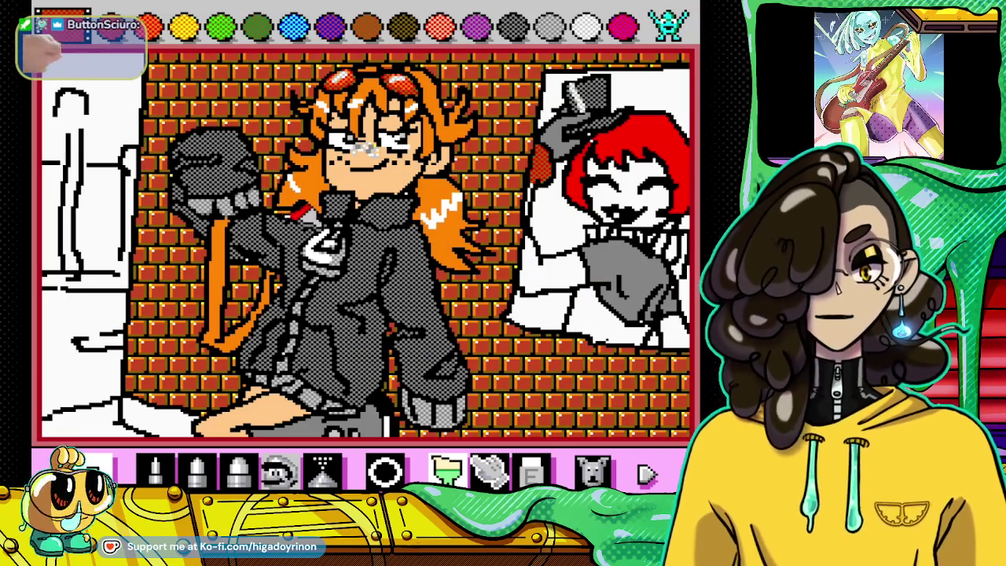
click(183, 27)
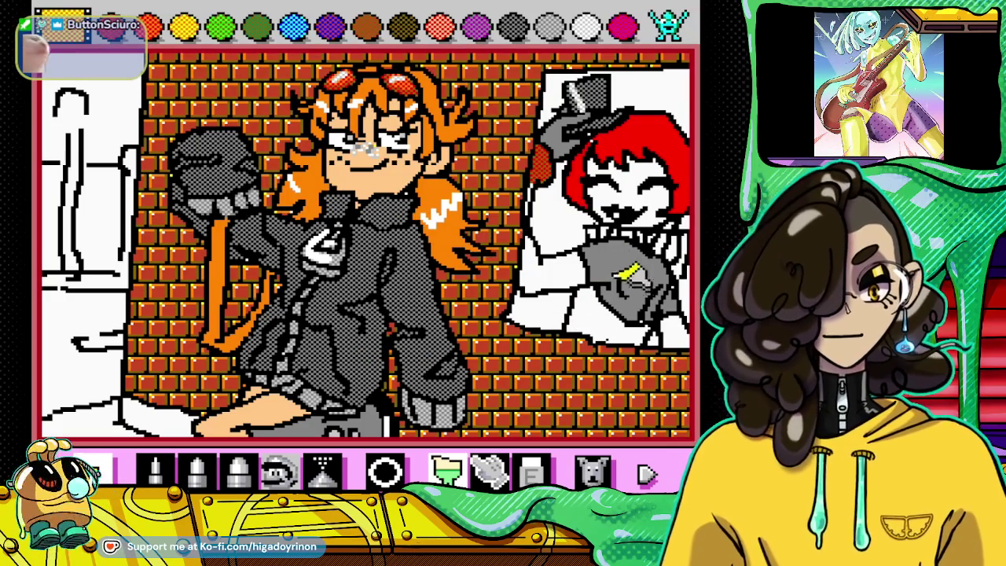
click(156, 470)
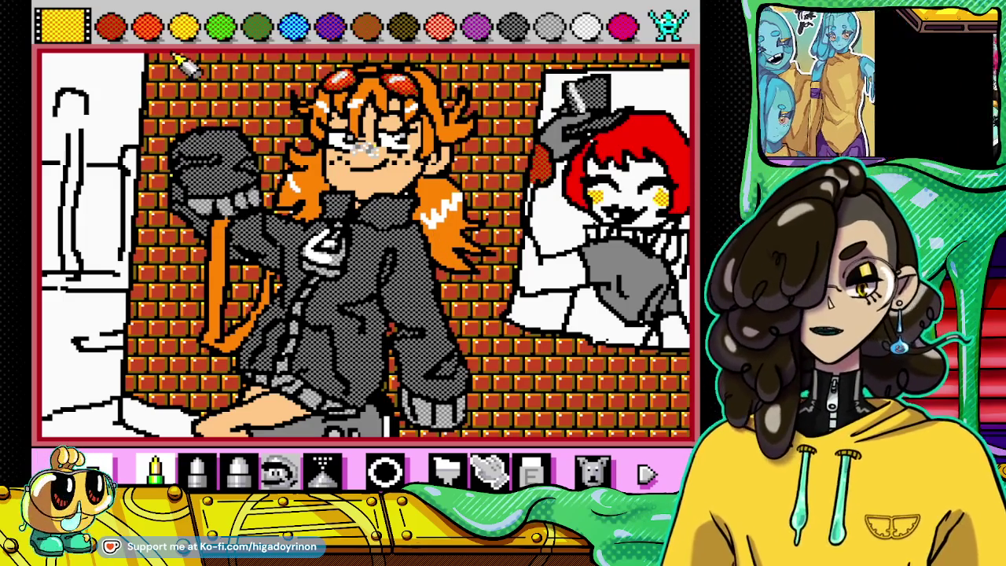
Step: Cycle the palette sets back to solid colours and select red-brown with the paint bucket
click(668, 25)
click(668, 25)
click(668, 25)
click(668, 25)
click(668, 25)
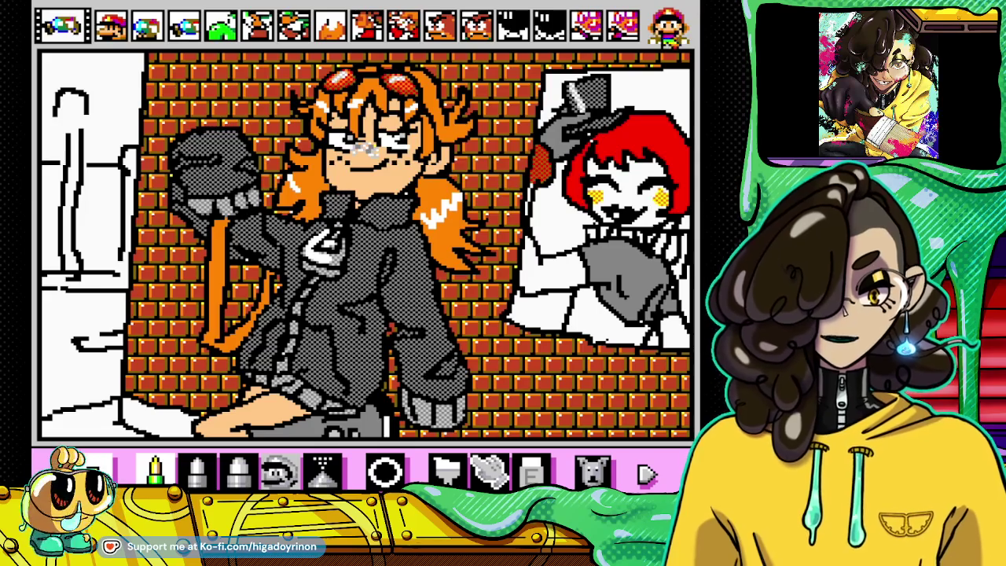
click(668, 25)
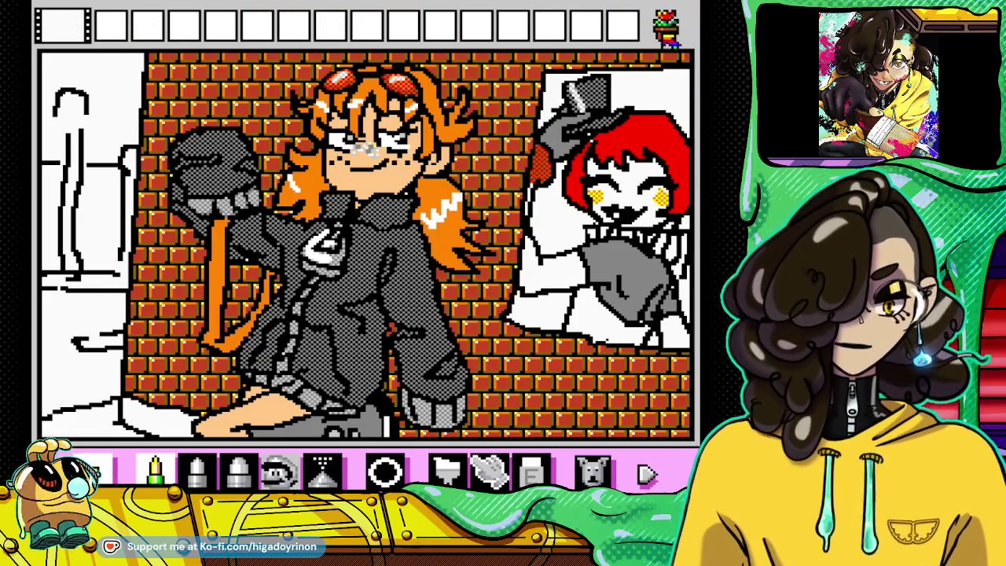
click(667, 31)
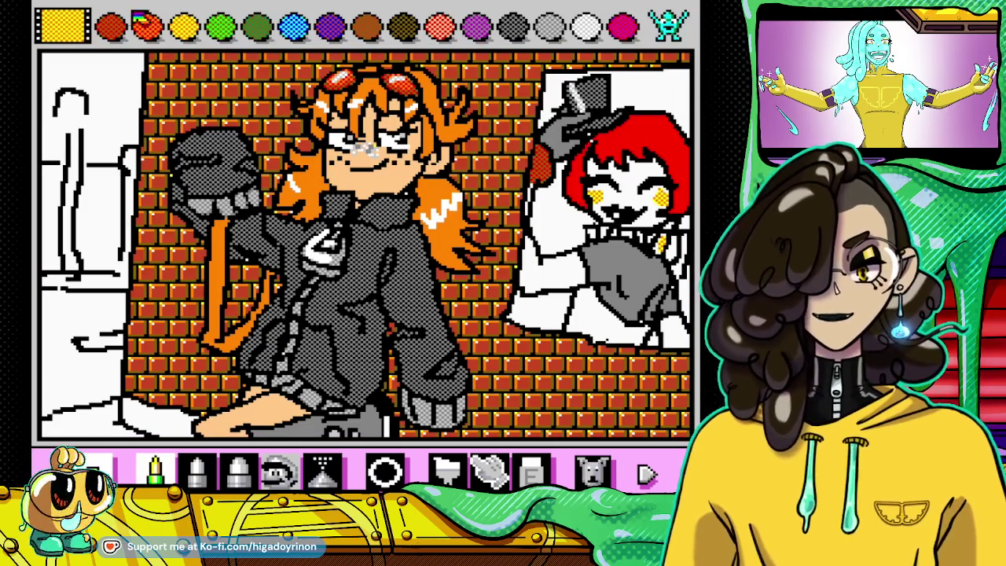
click(111, 26)
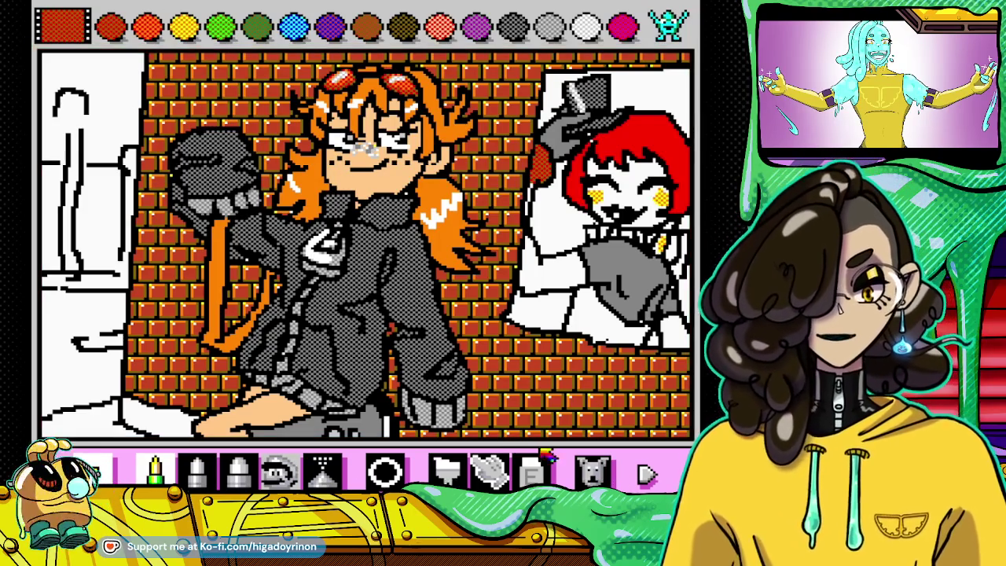
click(446, 470)
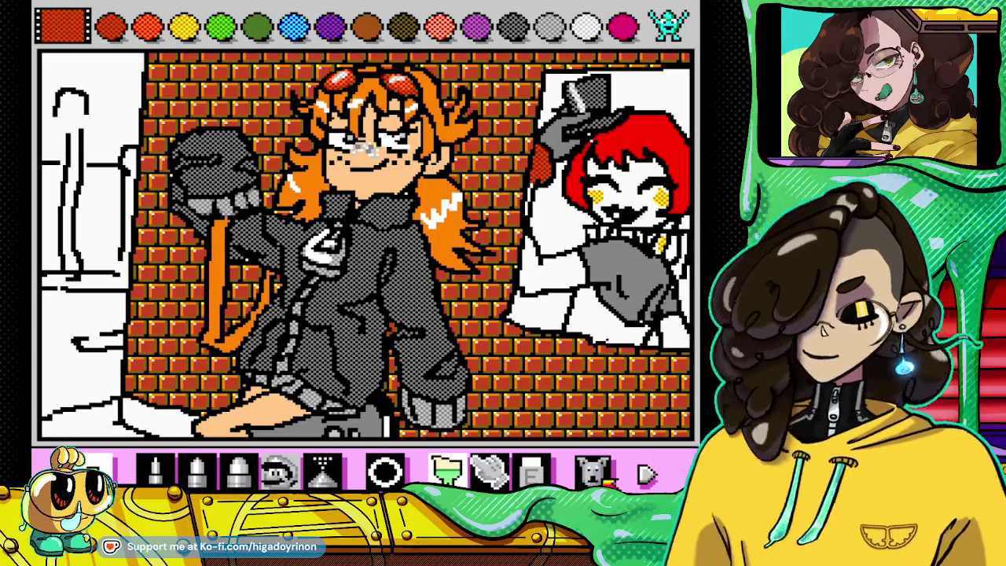
Step: Rewind the drawing to an earlier moment through the emulator's suspend menu
key(Escape)
key(Return)
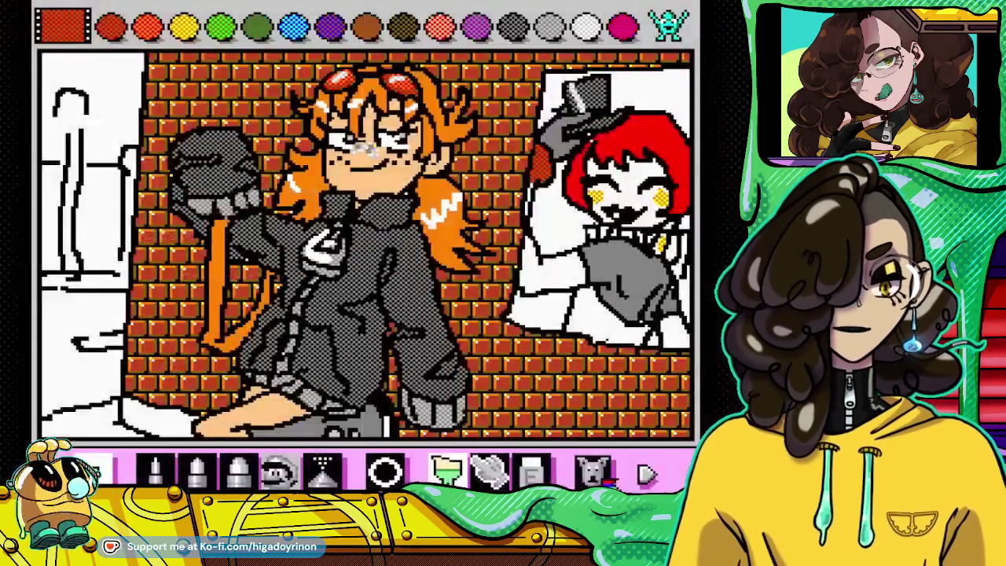
key(Left)
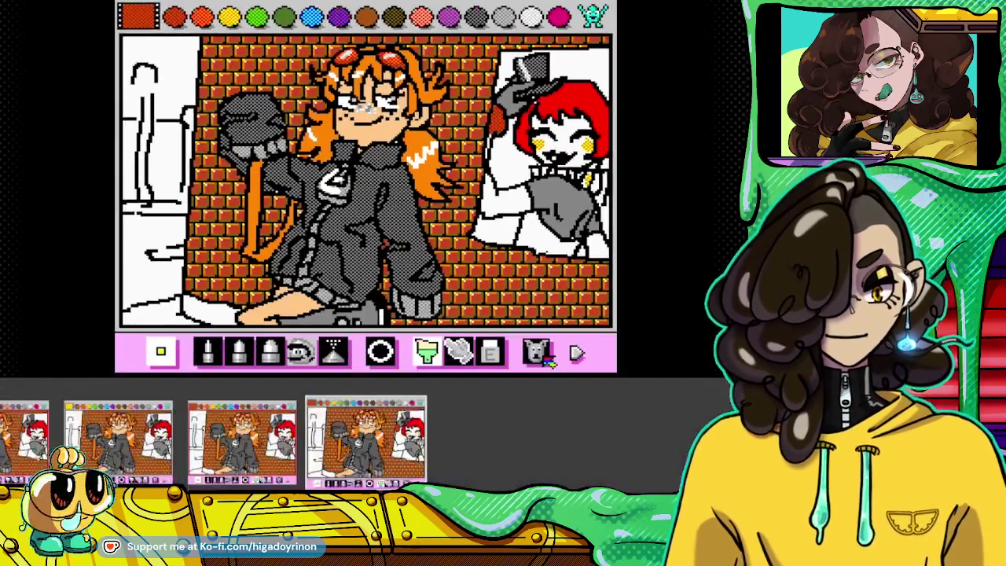
key(Return)
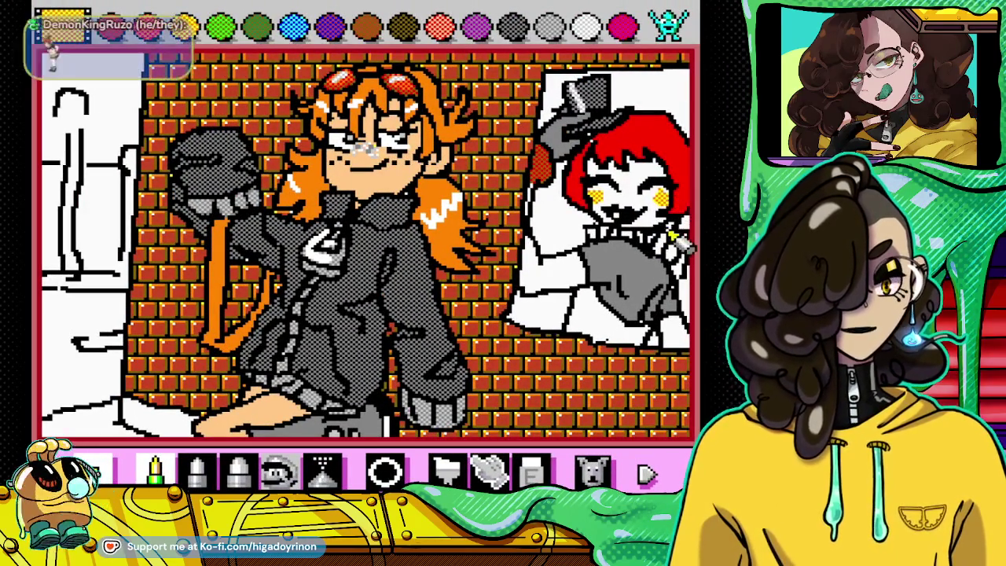
Step: Bucket-fill the two white gaps in the framed character's collar with red-orange
click(450, 468)
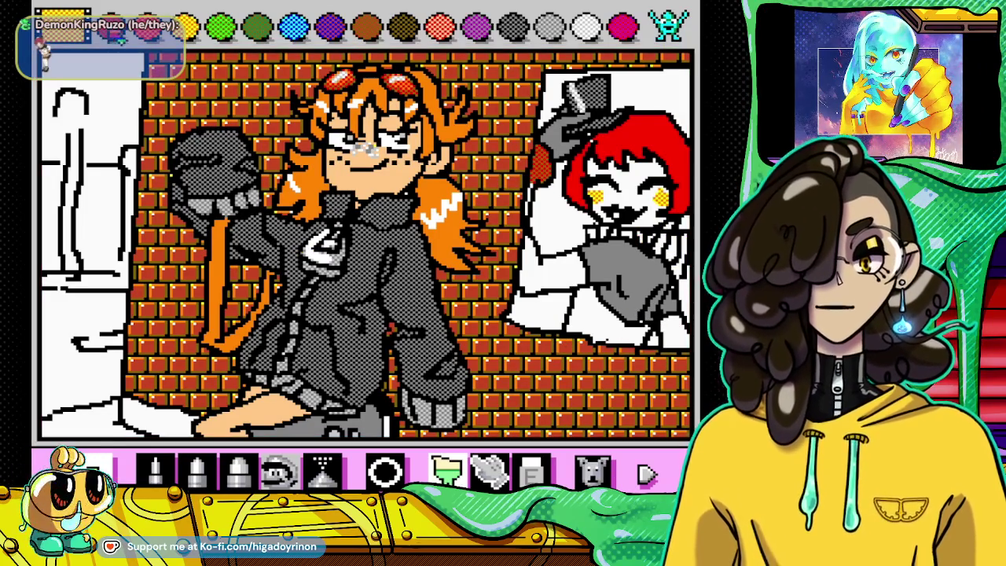
click(440, 26)
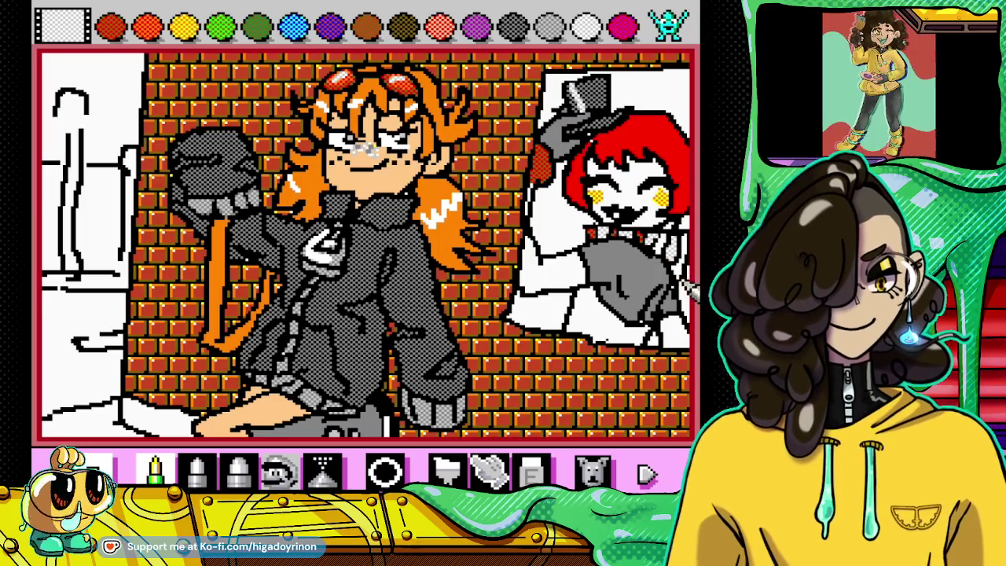
click(114, 33)
click(446, 470)
click(662, 250)
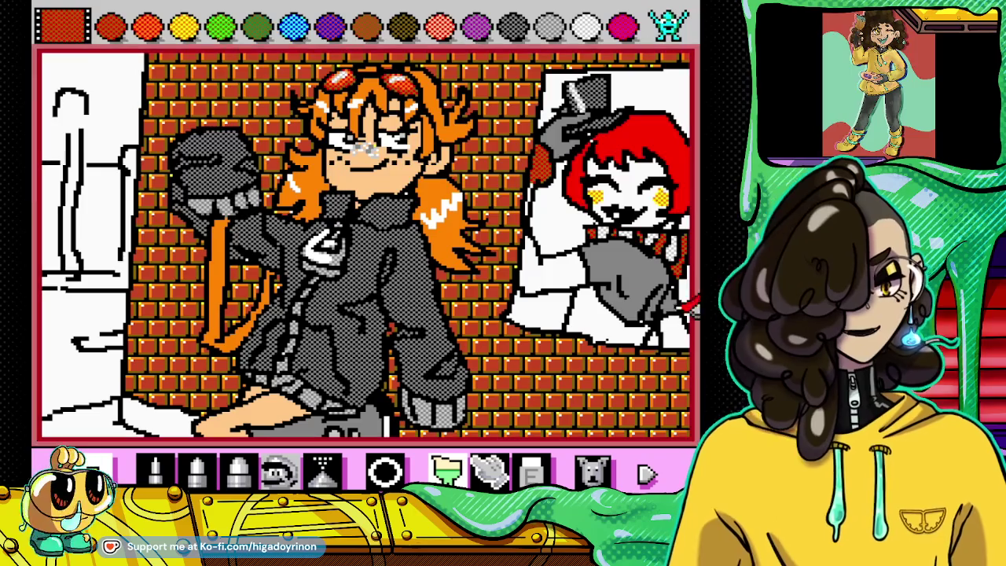
click(531, 474)
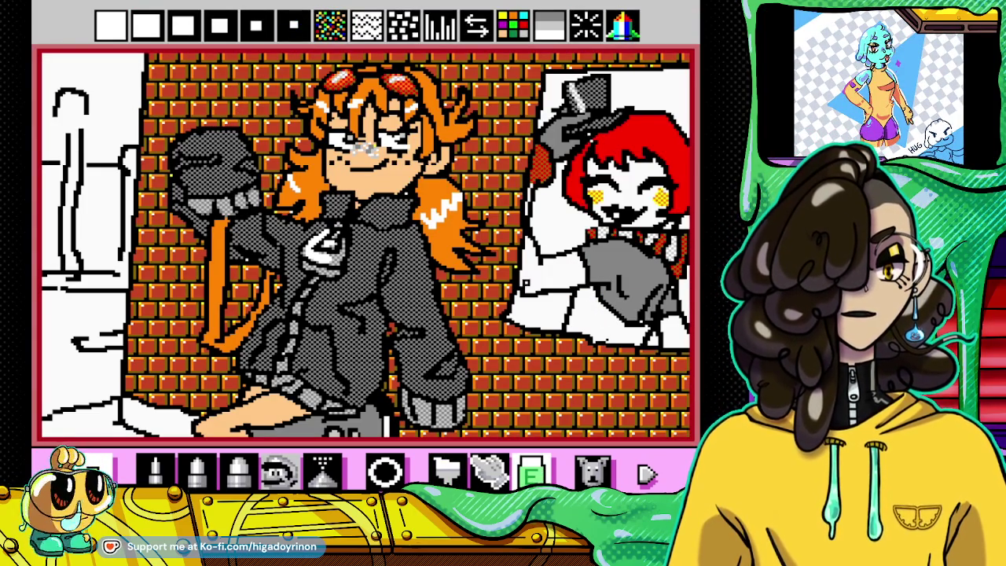
Step: Select the light checkered swatch and the paint bucket for the area under the sleeve
click(155, 470)
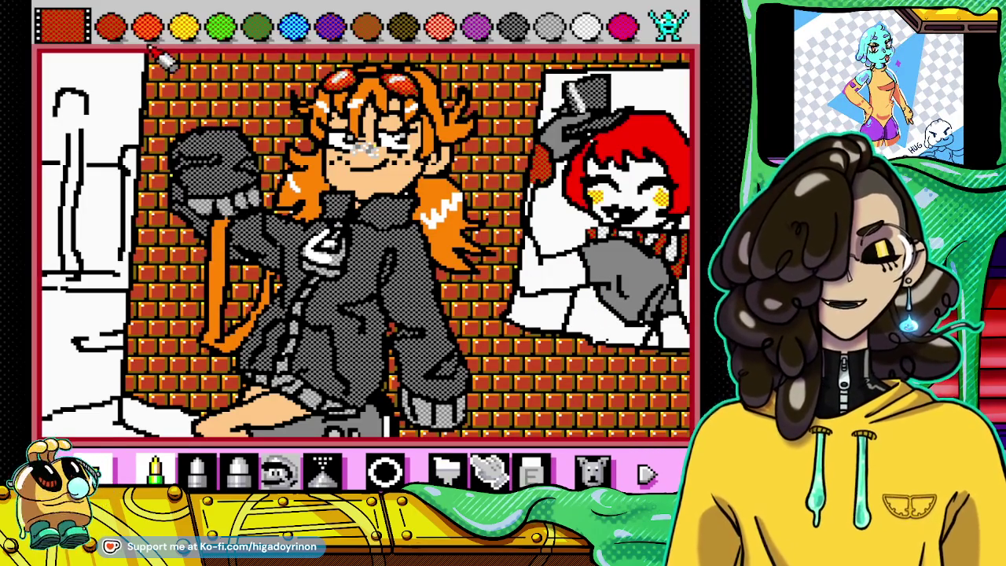
click(134, 28)
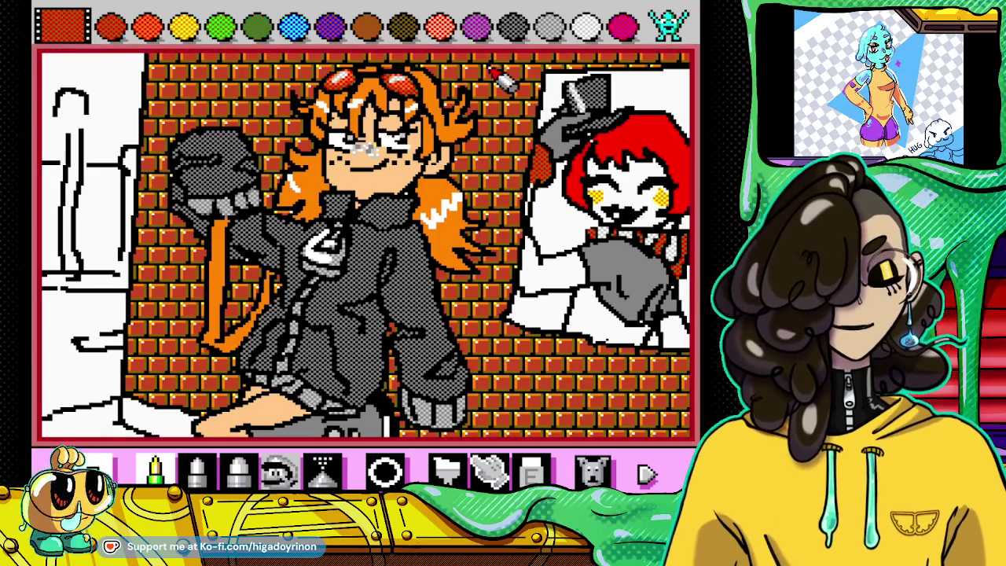
click(586, 30)
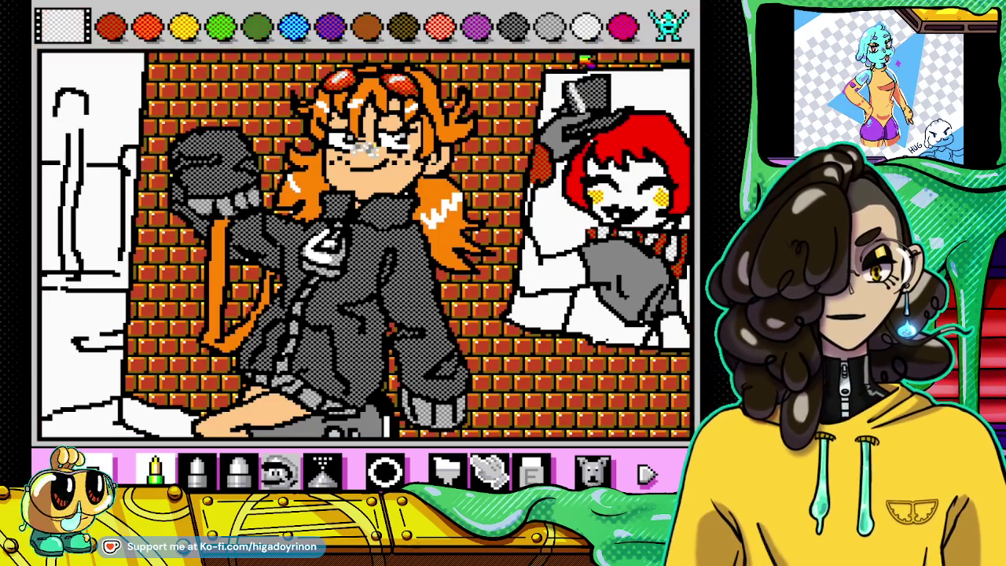
click(451, 470)
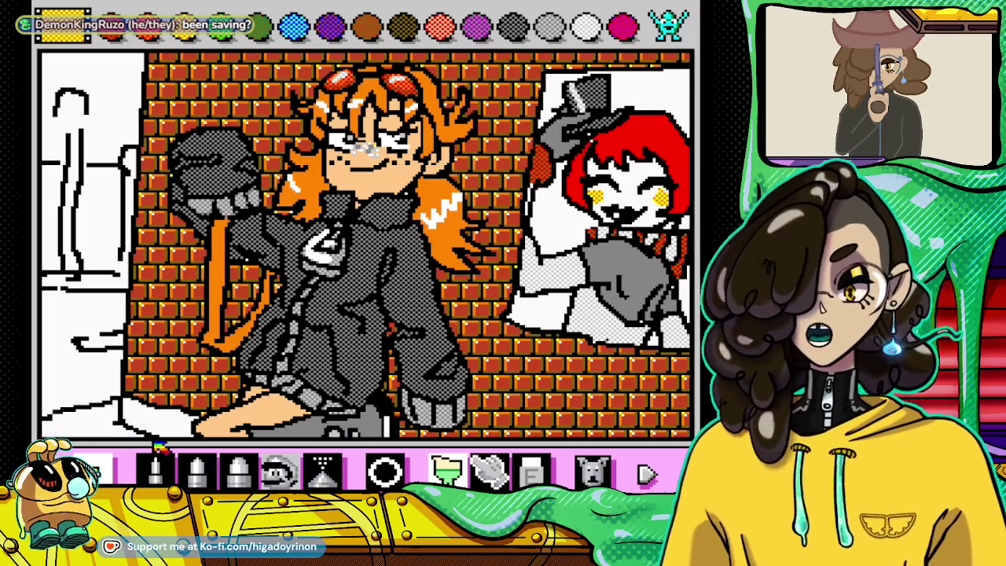
Step: Overwrite Save slot 1 with a new suspend point and go back to drawing
key(Escape)
key(Down)
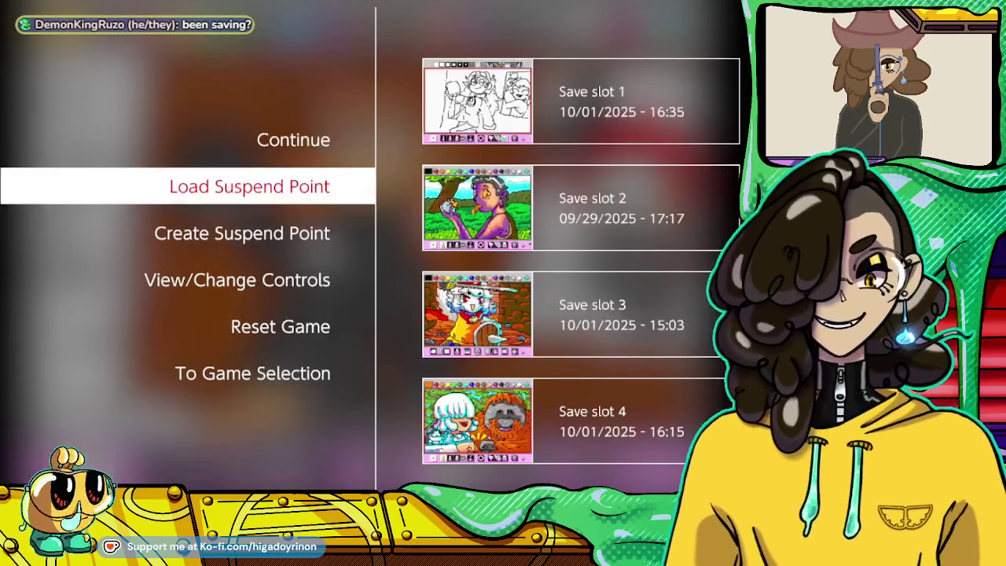
key(Down)
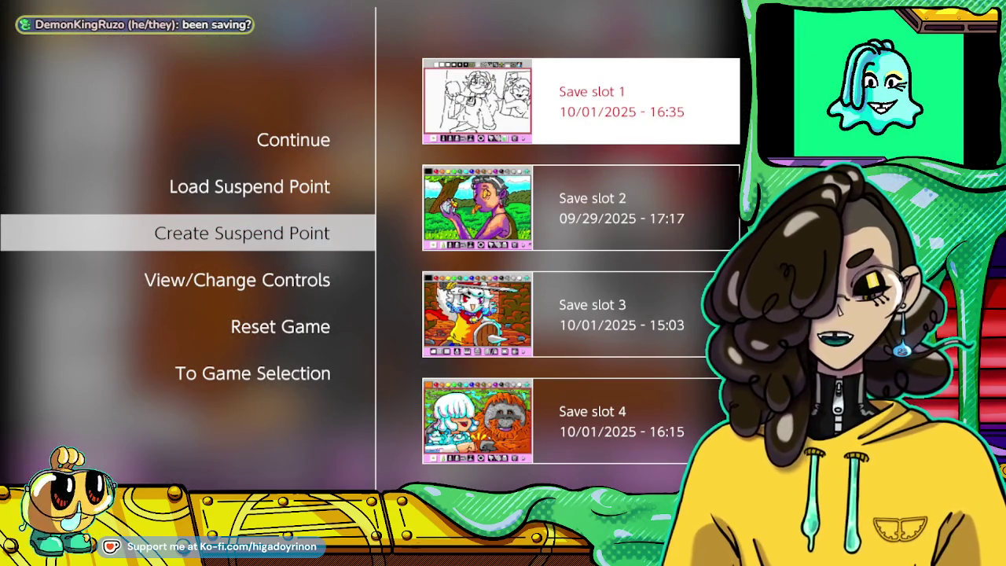
key(Return)
key(Return)
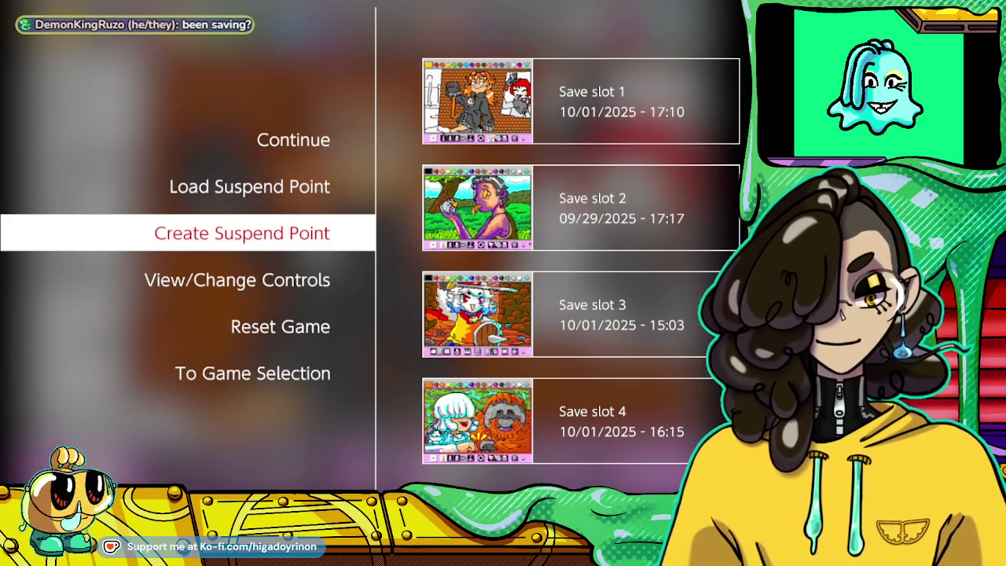
key(Escape)
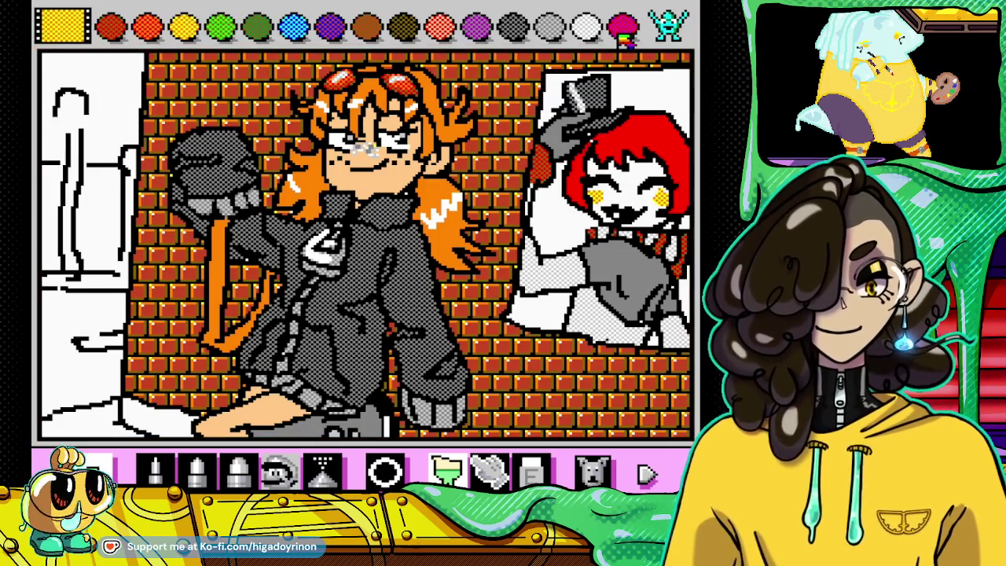
Step: Brush rainbow stipple around the red-haired figure, after undoing an orange stipple attempt
click(677, 23)
click(148, 27)
mouse_move(583, 235)
mouse_down()
mouse_move(561, 240)
mouse_move(550, 169)
mouse_up()
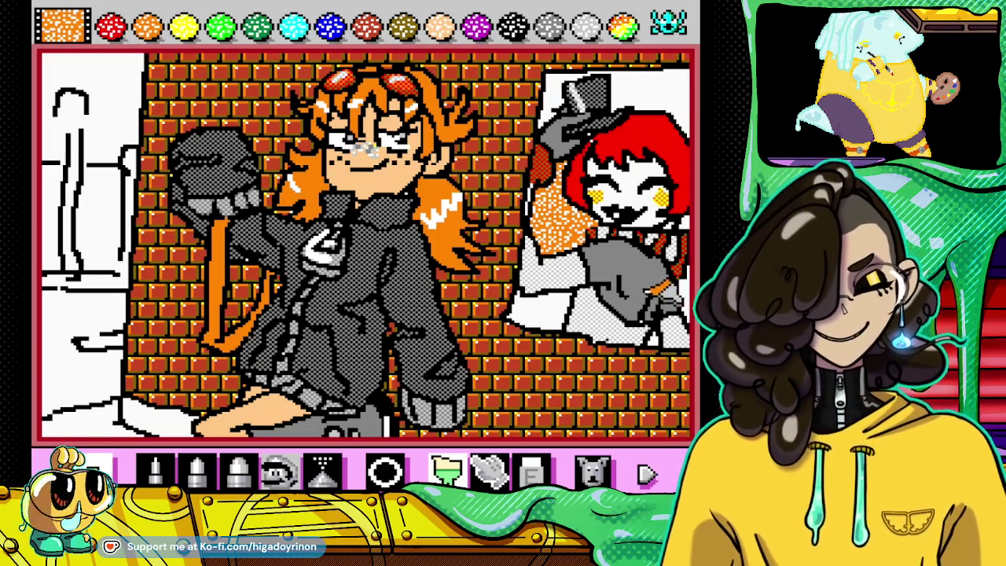
click(591, 472)
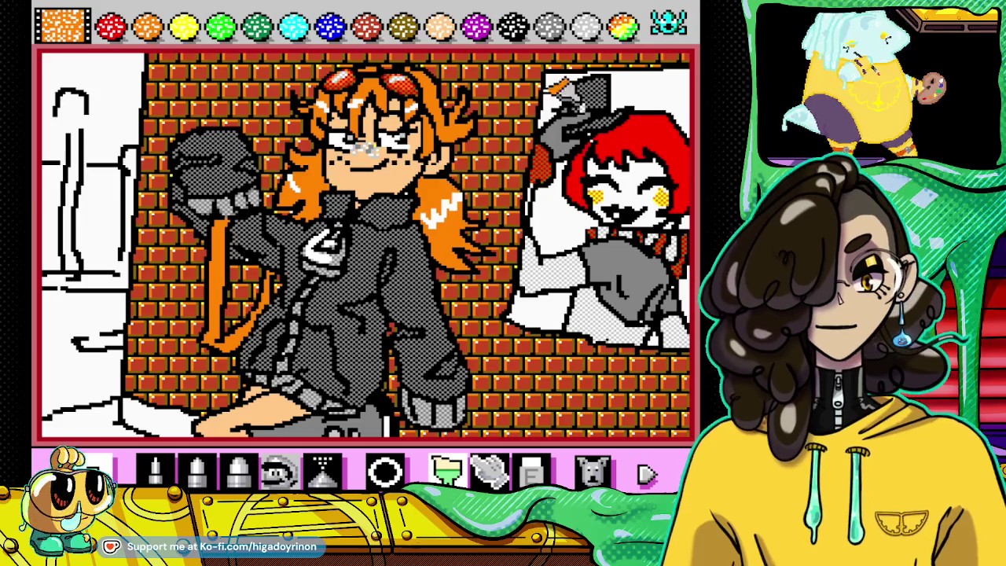
click(623, 26)
drag(586, 228, 554, 177)
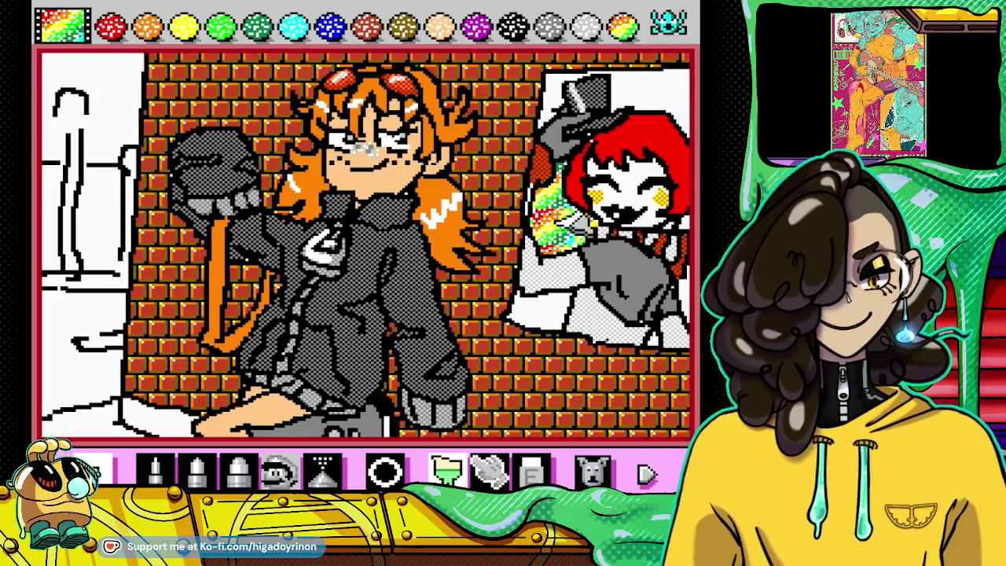
mouse_move(617, 92)
mouse_down()
mouse_move(691, 94)
mouse_move(638, 108)
mouse_up()
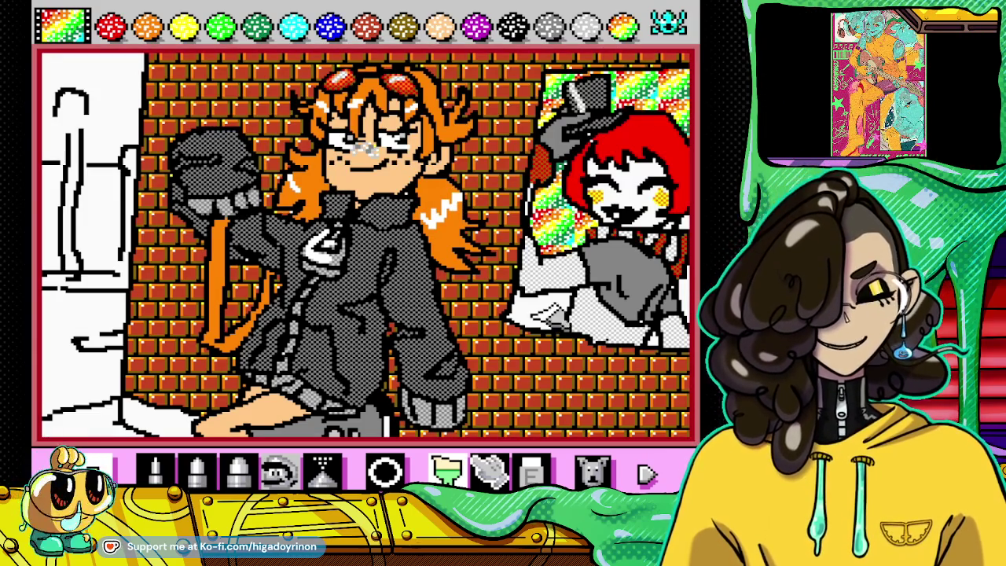
drag(554, 310, 551, 318)
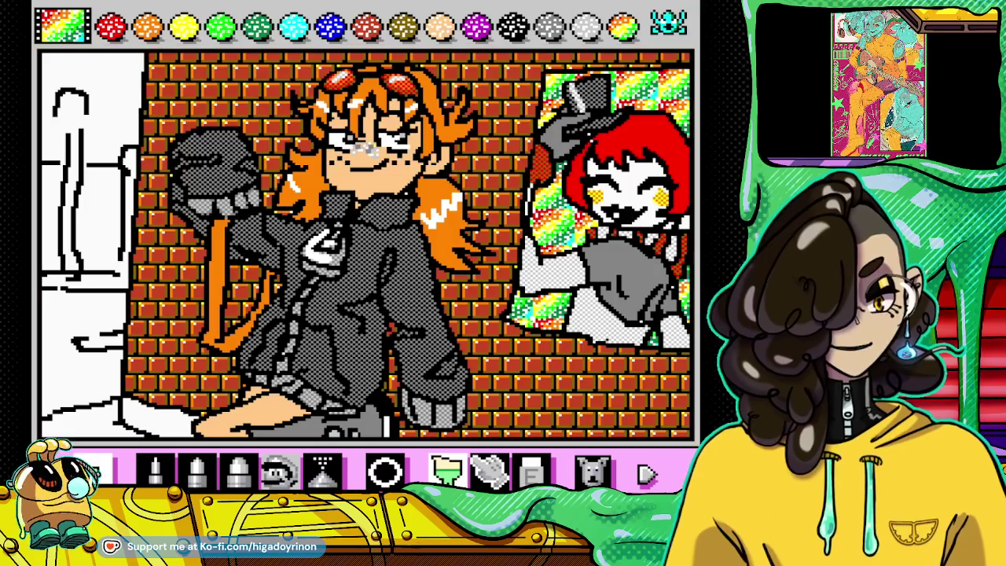
drag(667, 323, 597, 267)
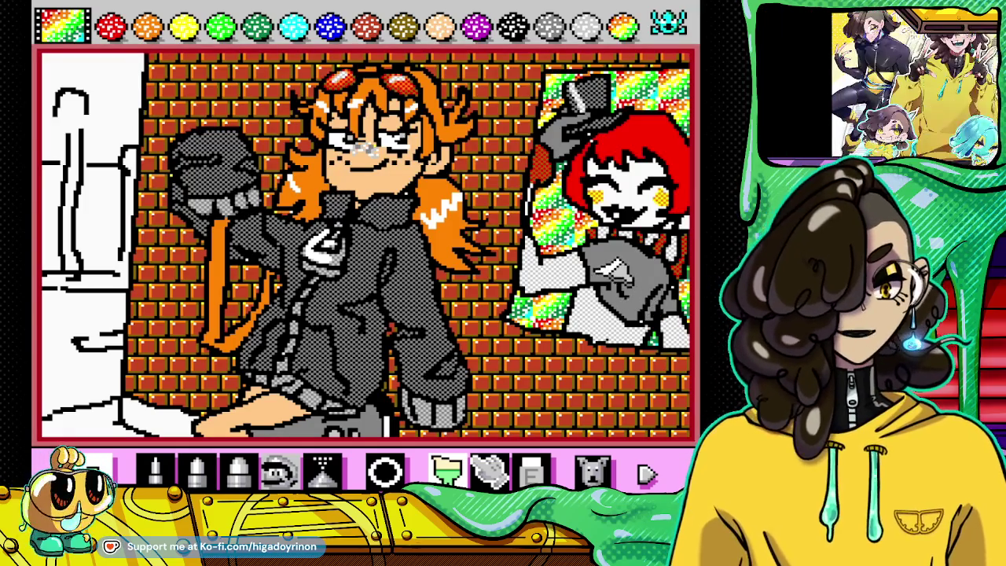
Step: Open the stamp collection and flip through its pages
click(153, 470)
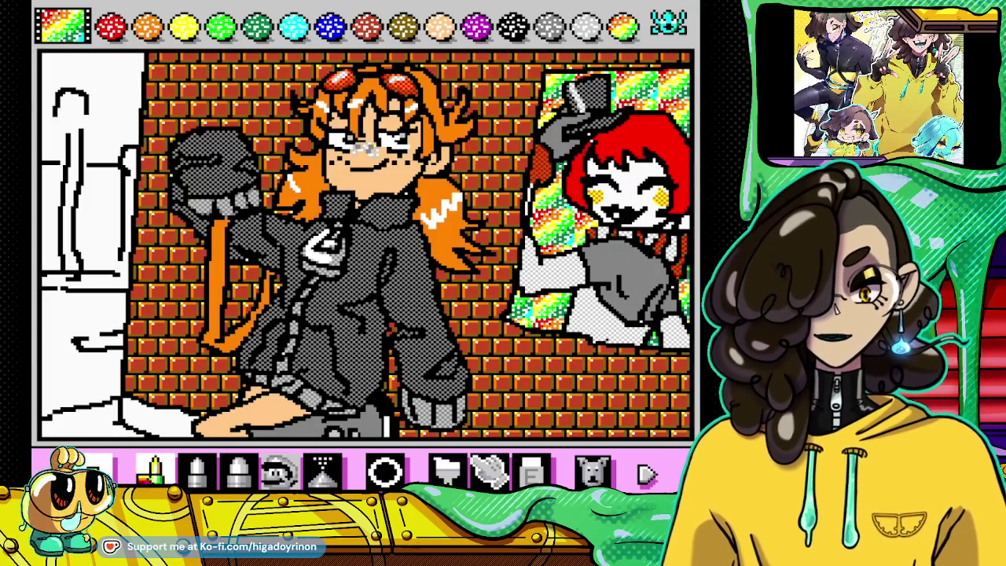
click(277, 470)
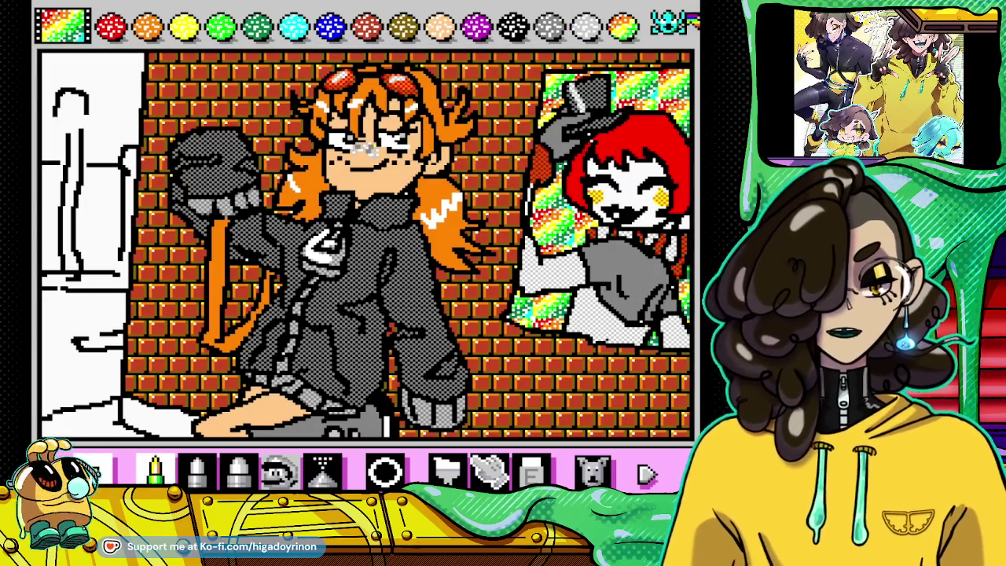
click(668, 25)
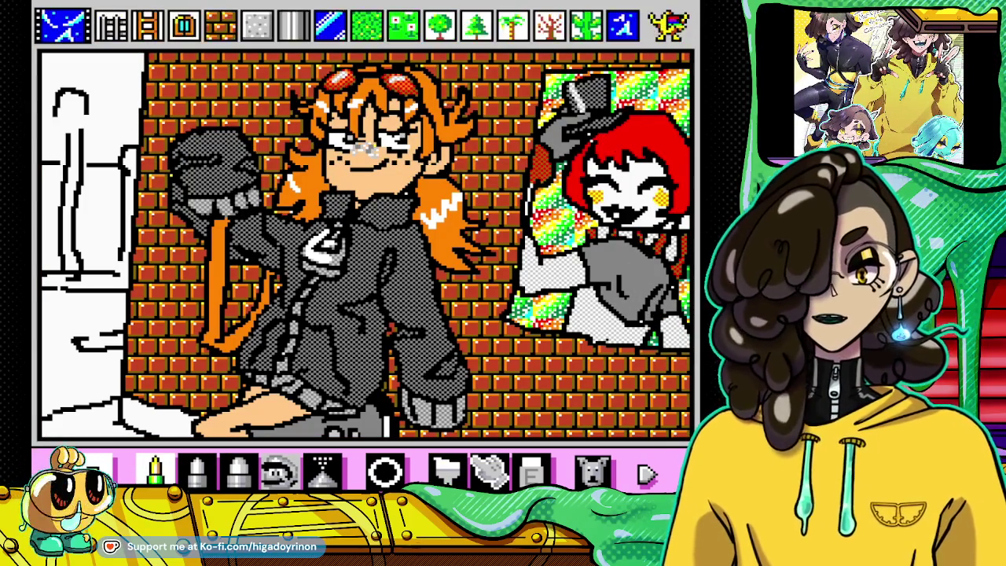
Step: Draw a white shine stroke and a curved strand across the framed character's red hair
click(668, 25)
click(511, 26)
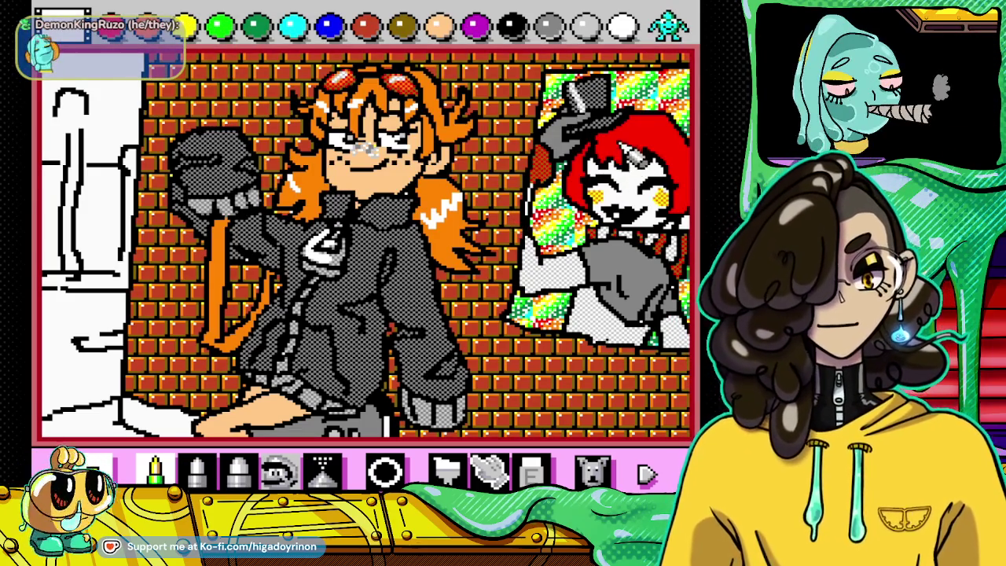
drag(603, 148, 695, 154)
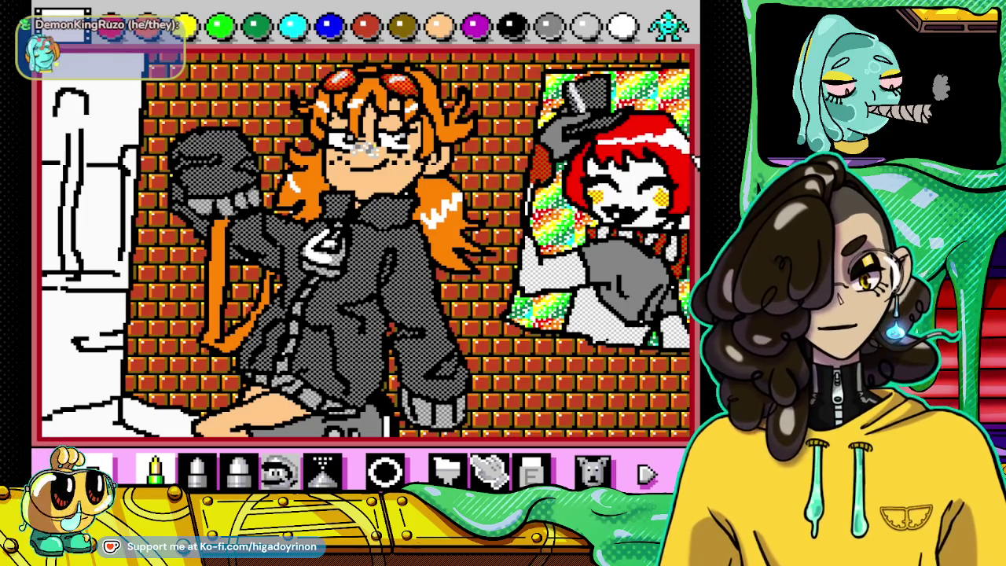
drag(638, 161, 629, 193)
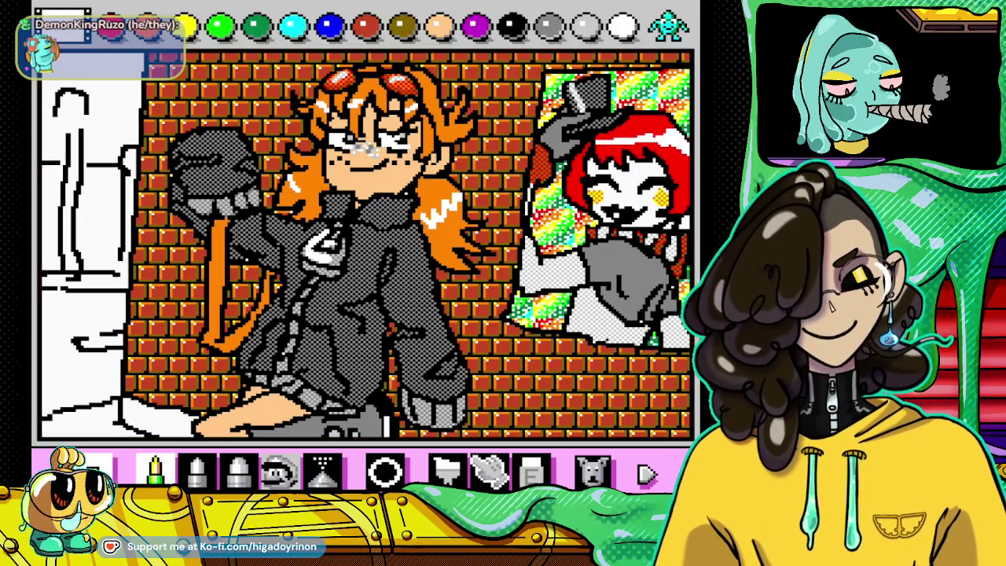
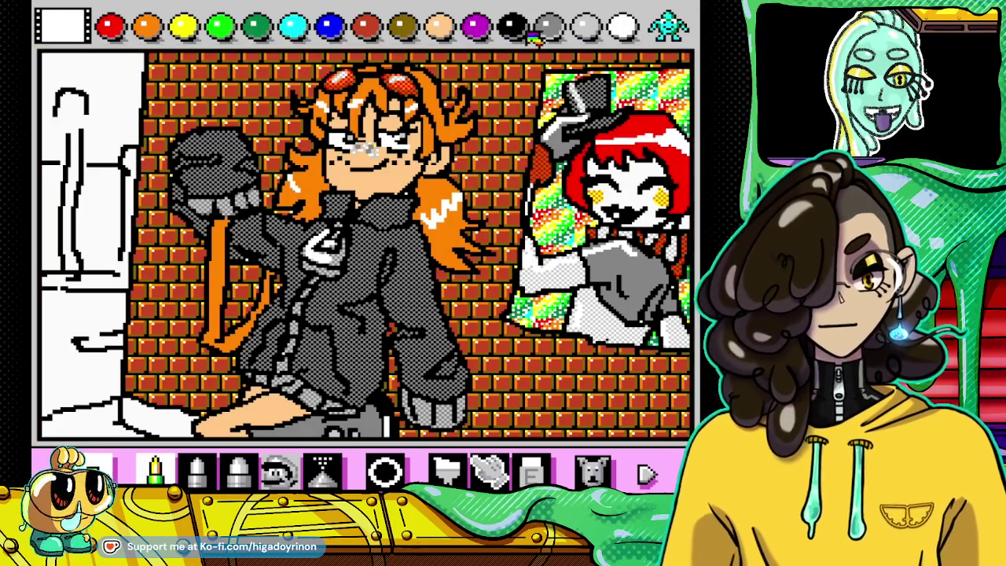
Step: Try dark strokes on the clown's grey shirt, then undo them
click(511, 27)
drag(551, 267, 585, 286)
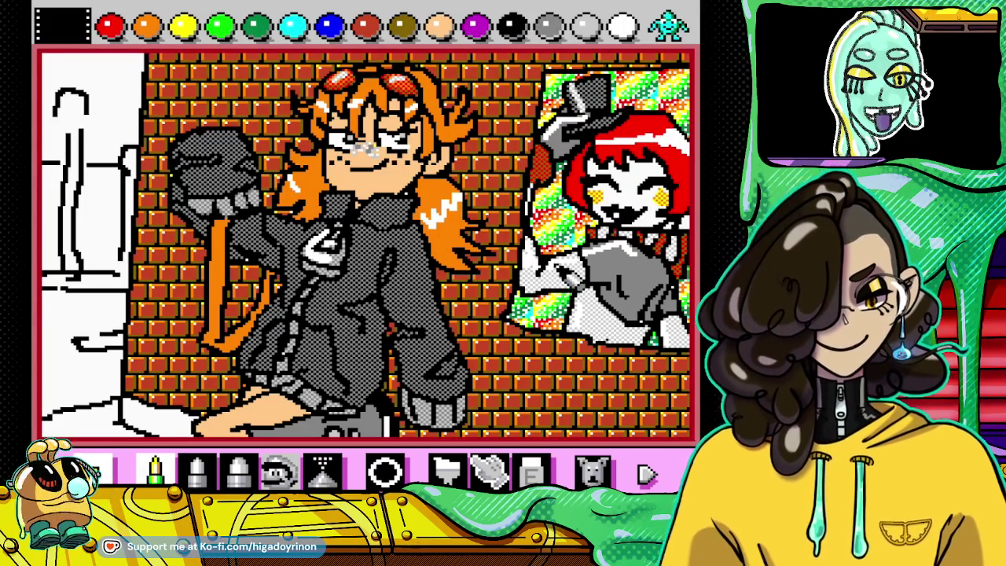
click(595, 470)
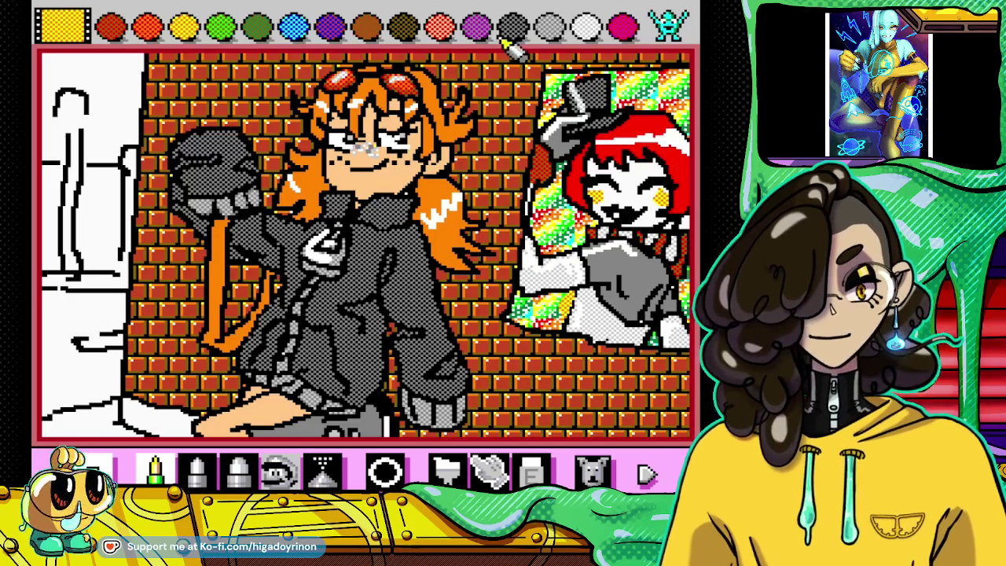
Step: Outline the clown's lower hand in black, undo it, then pencil white highlights over it
click(674, 25)
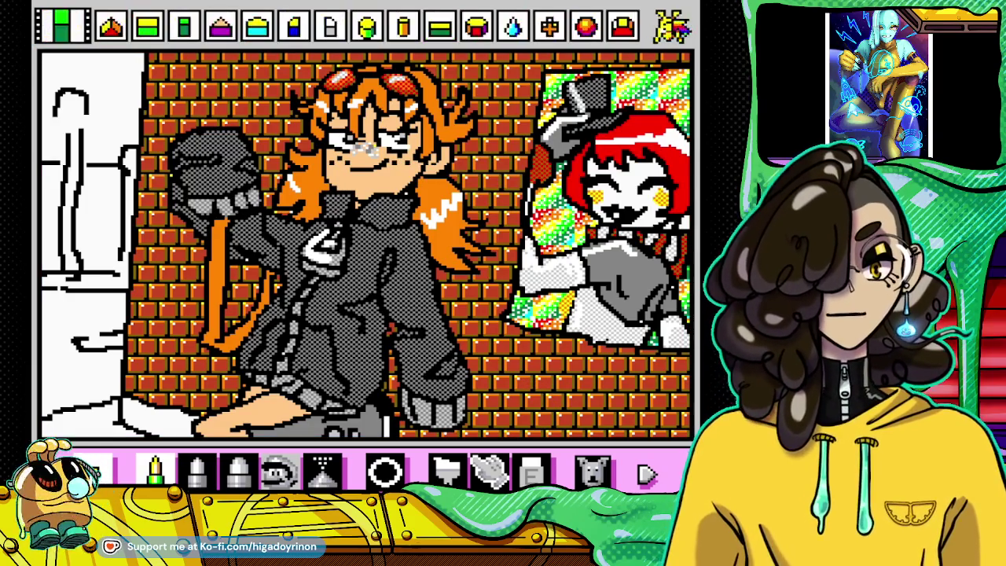
click(515, 29)
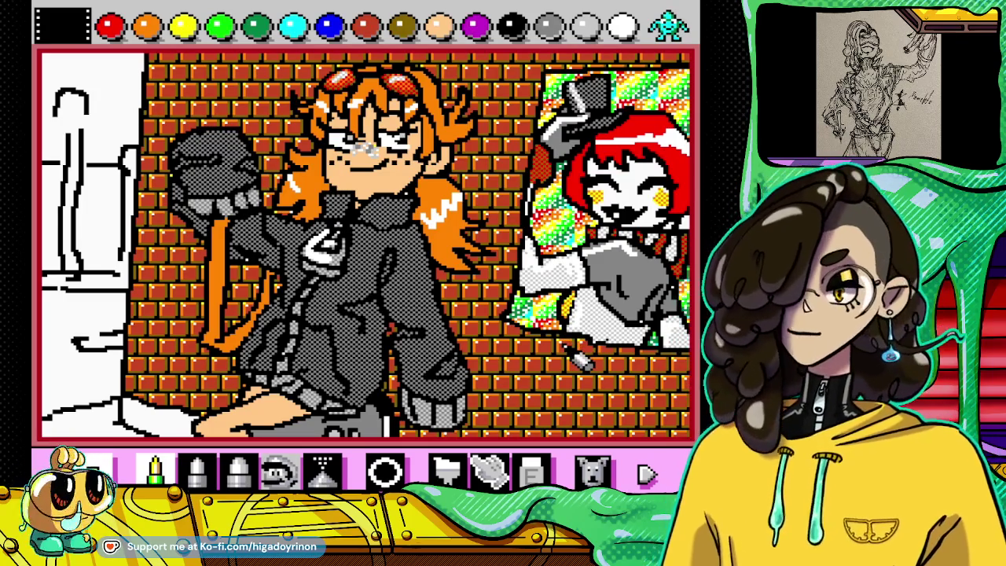
drag(599, 339, 622, 344)
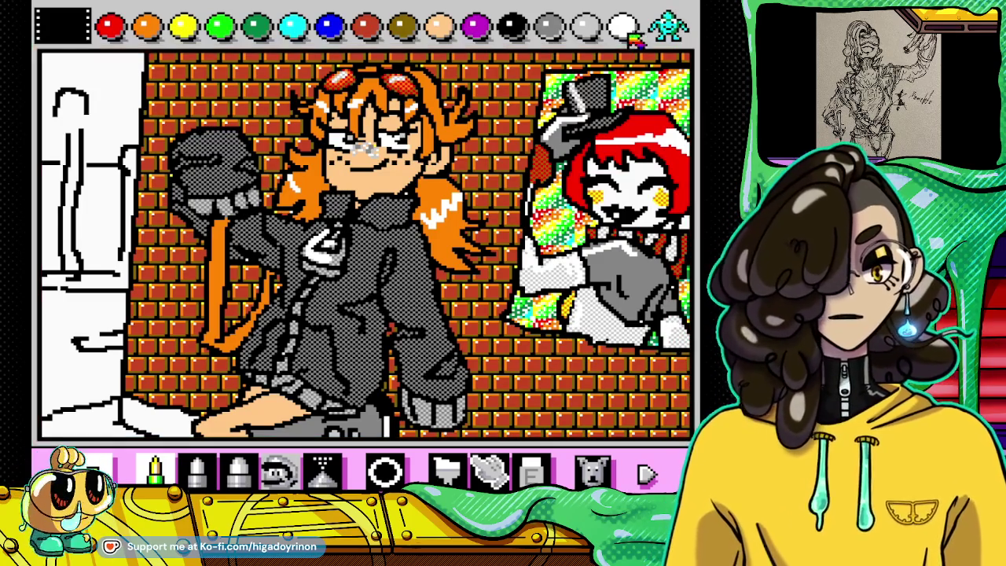
click(623, 28)
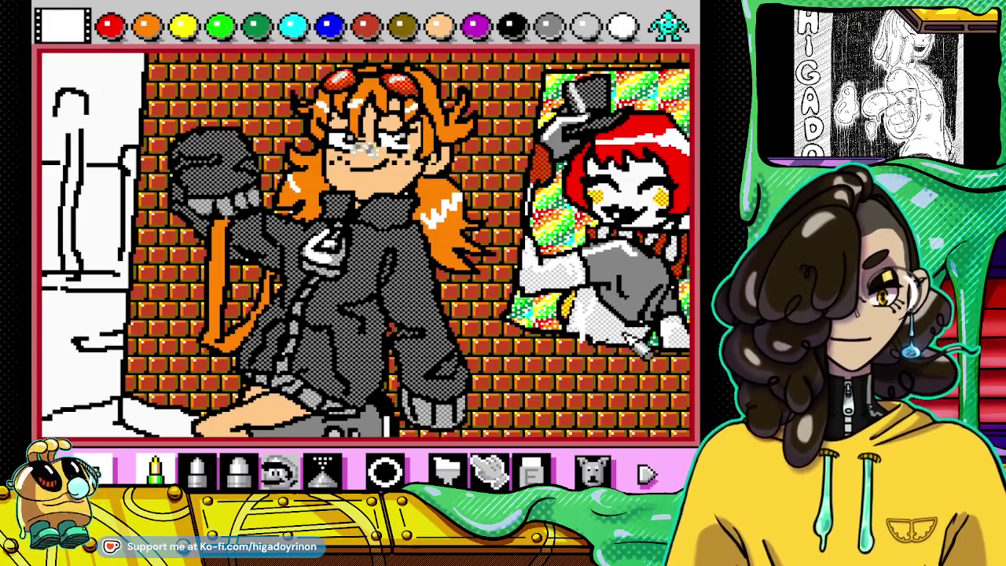
click(594, 472)
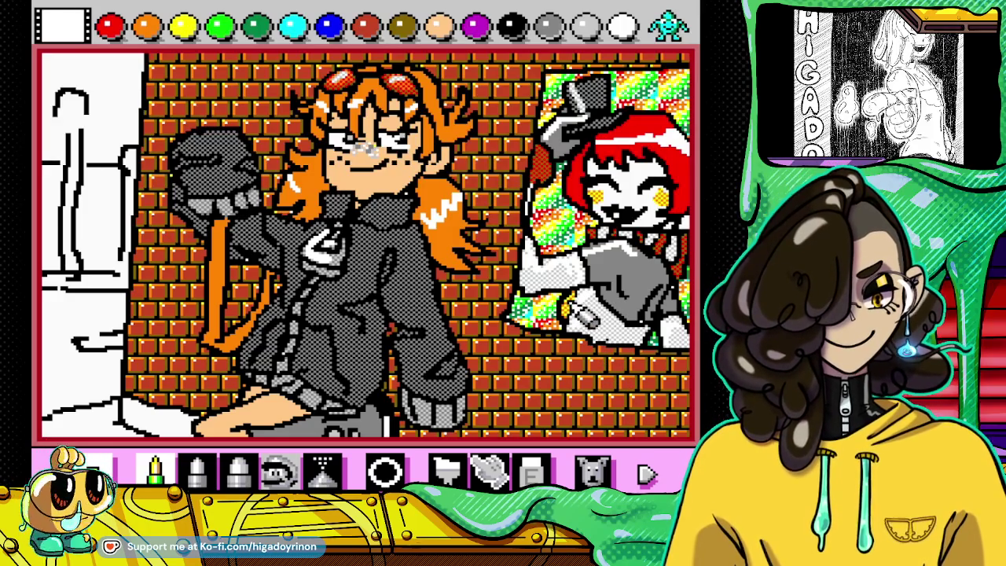
drag(566, 311, 637, 342)
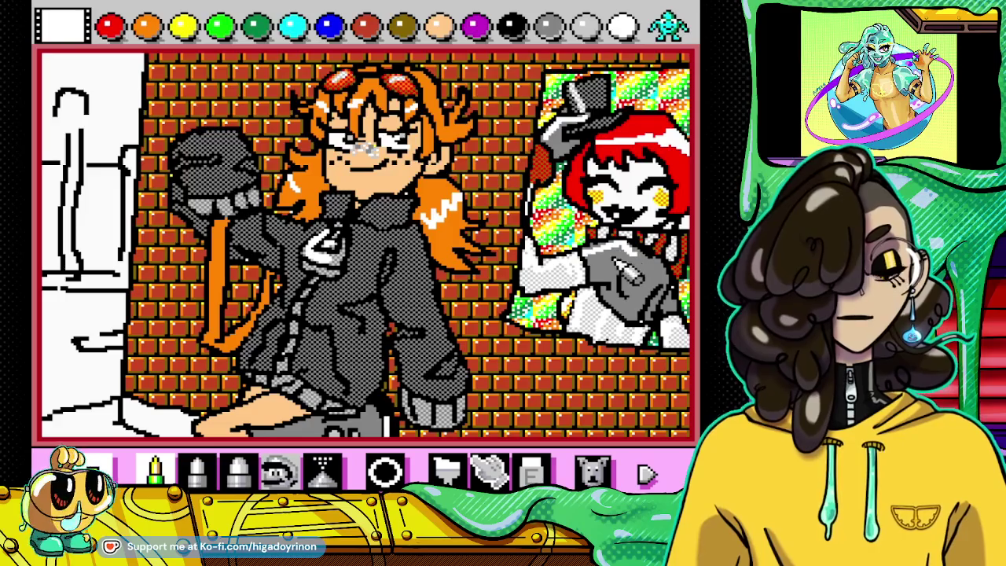
click(511, 27)
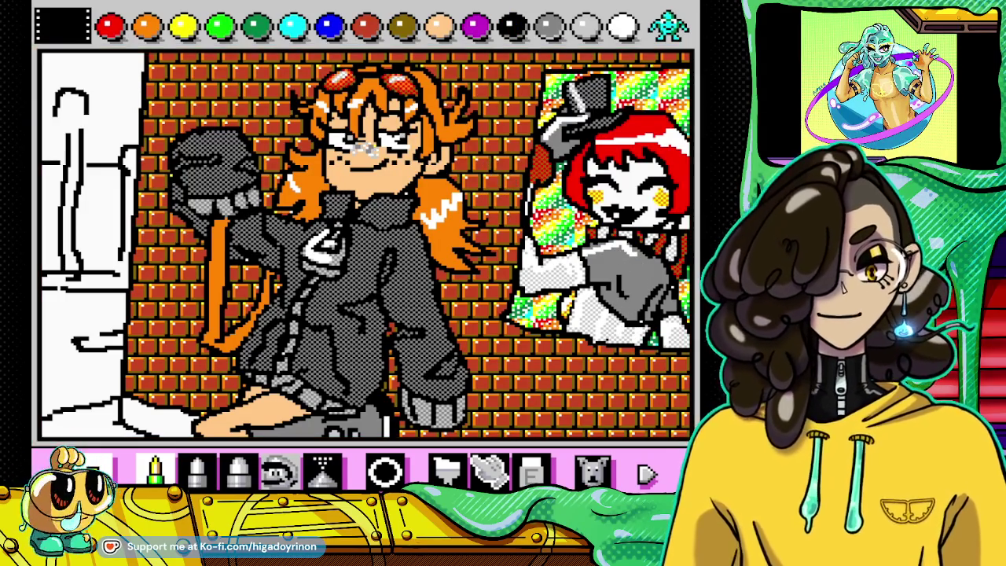
click(669, 25)
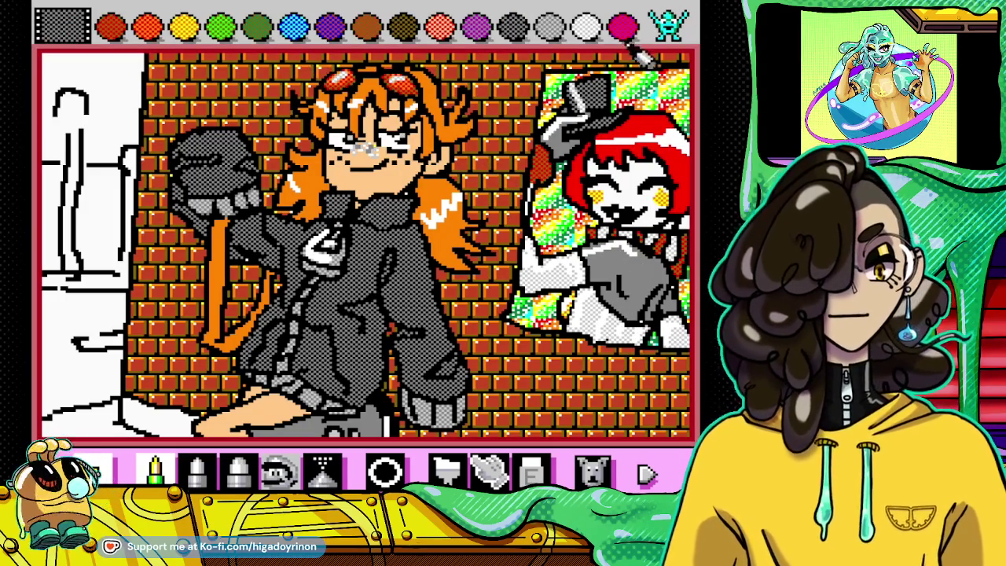
click(669, 25)
click(669, 25)
click(669, 26)
click(147, 25)
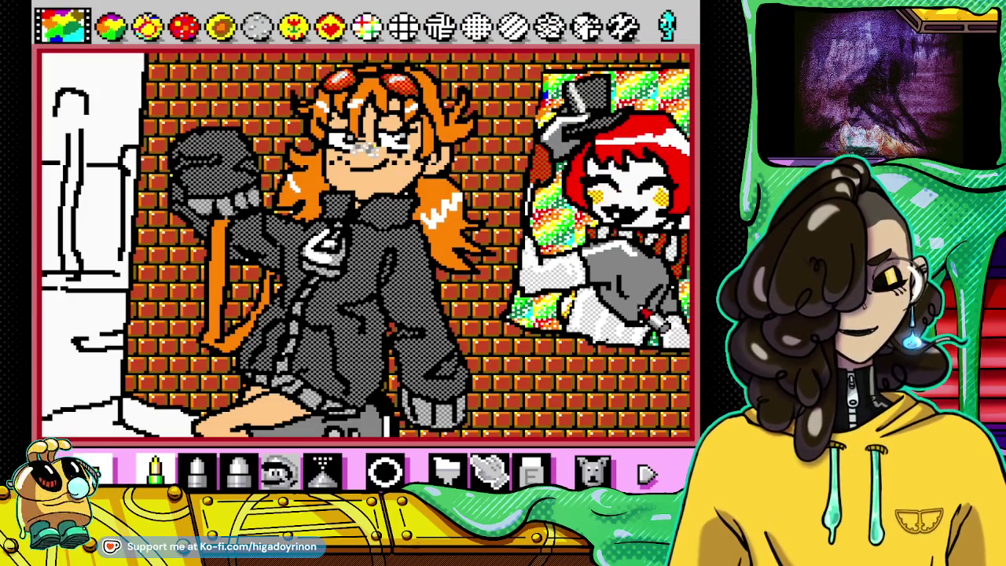
click(593, 470)
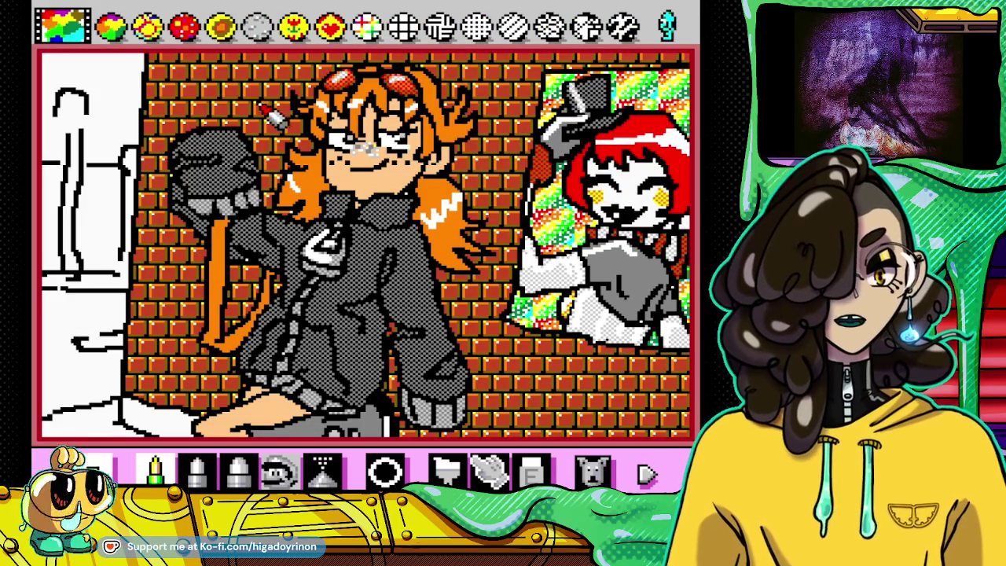
click(220, 25)
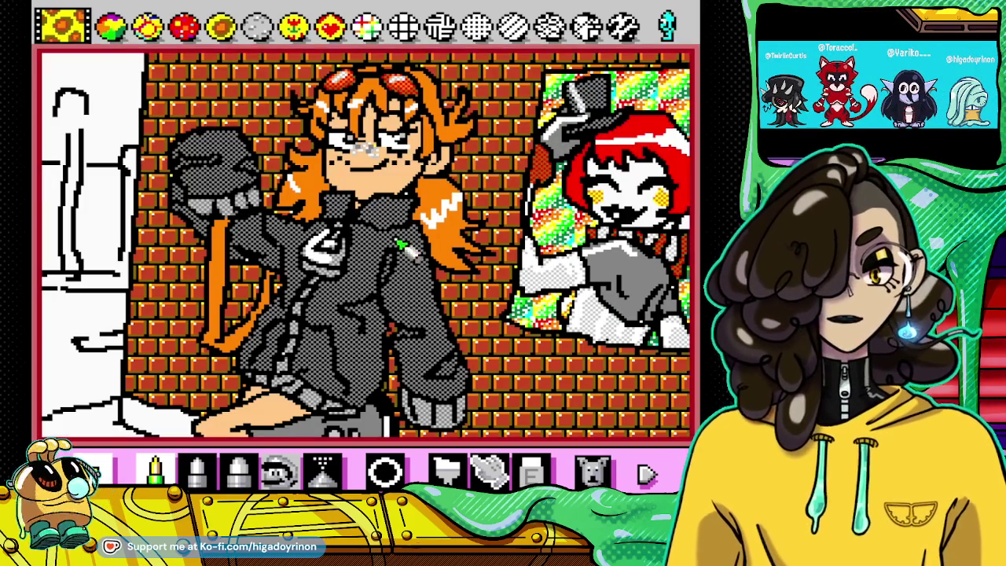
click(189, 27)
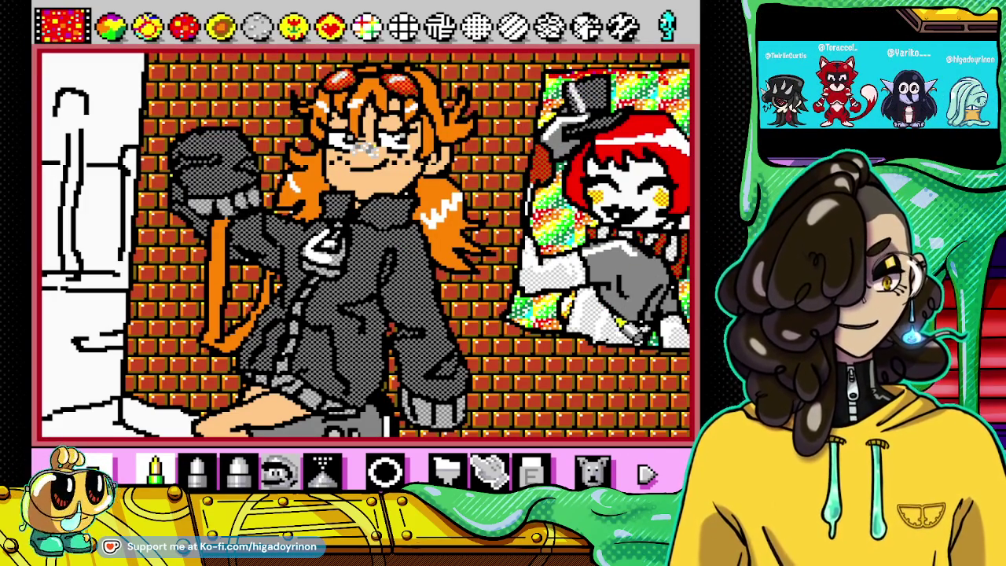
click(668, 26)
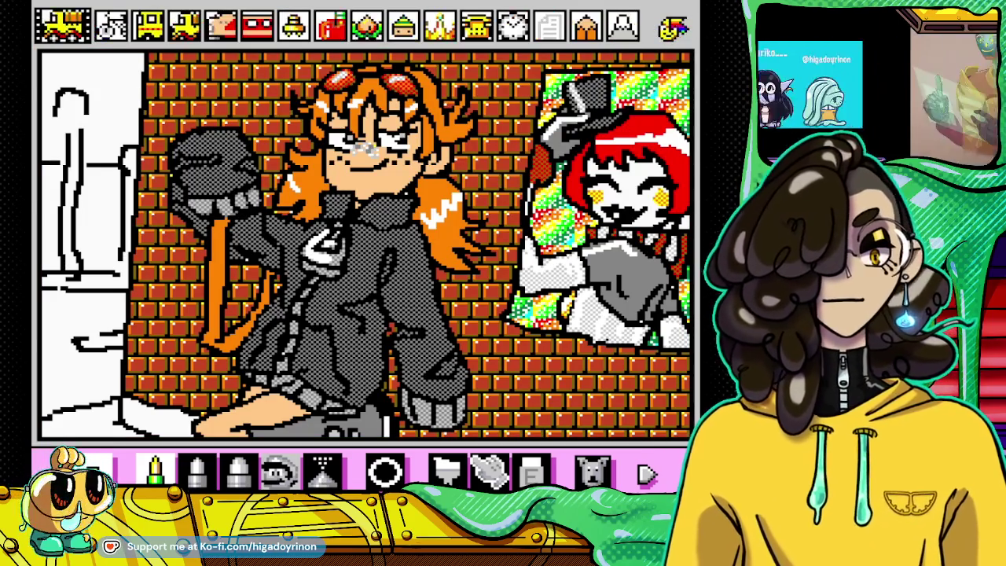
click(668, 25)
click(668, 26)
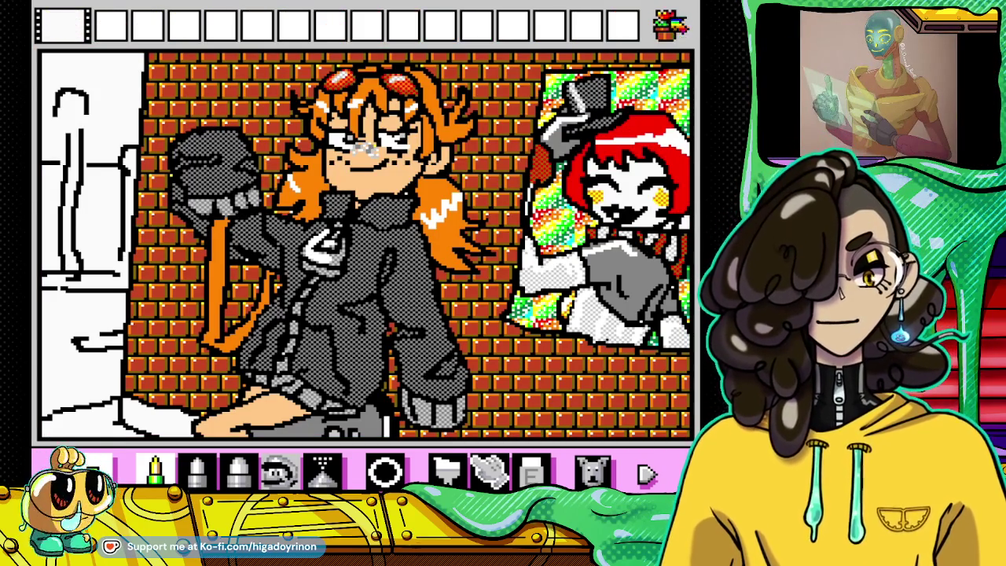
click(668, 25)
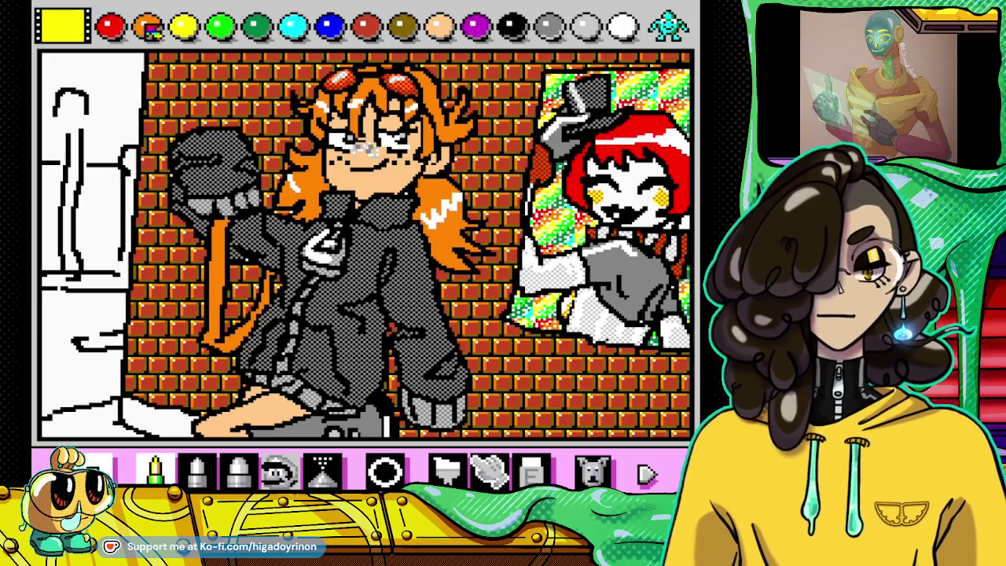
click(166, 28)
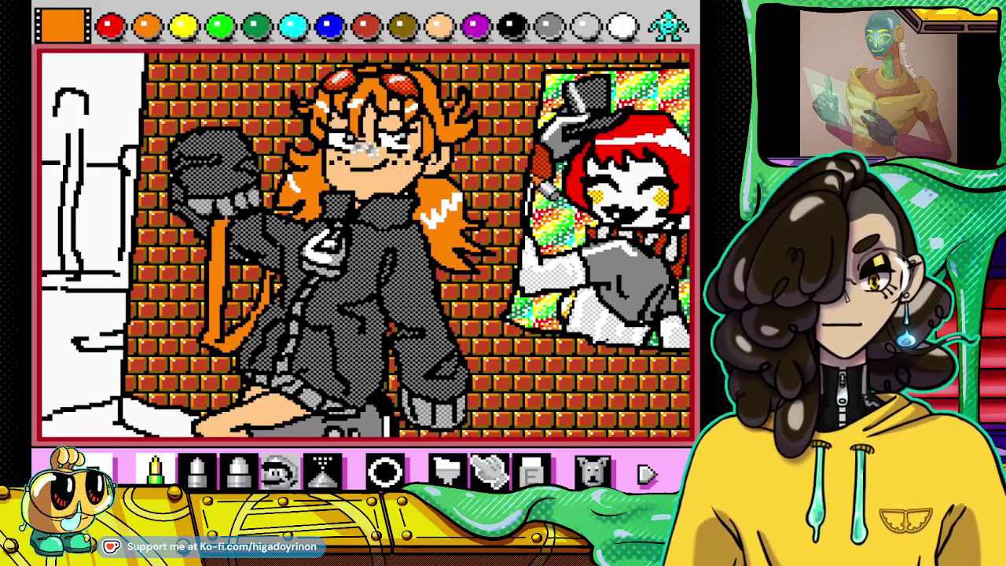
click(183, 27)
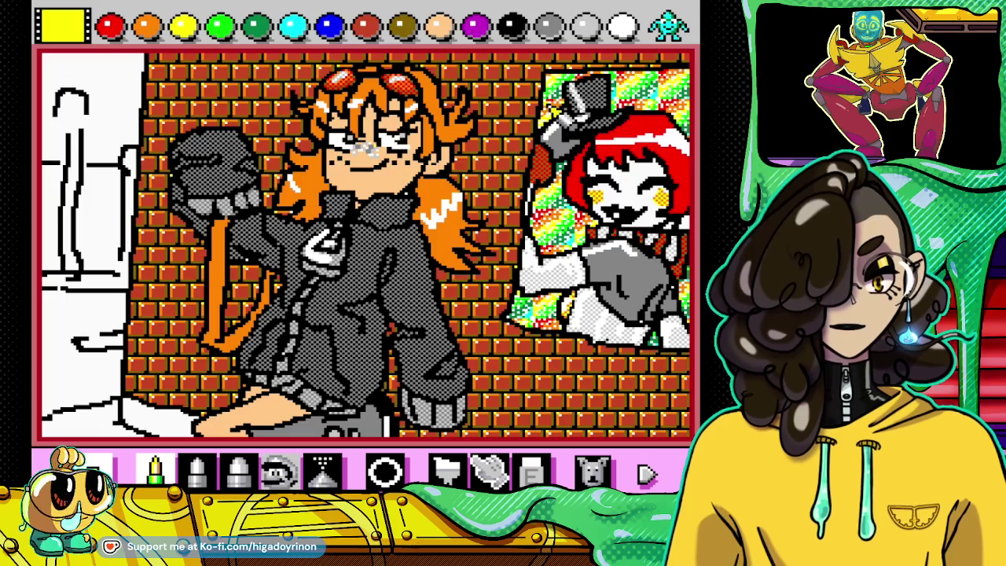
Step: Trace yellow lines along the poster's bottom, left and top edges, redoing a misplaced left stroke
drag(555, 135, 539, 262)
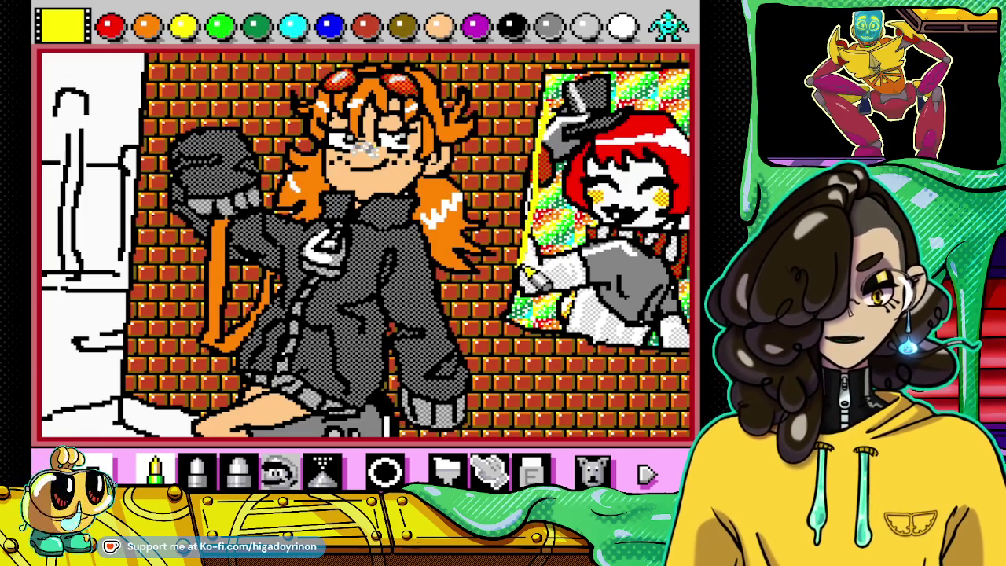
click(595, 472)
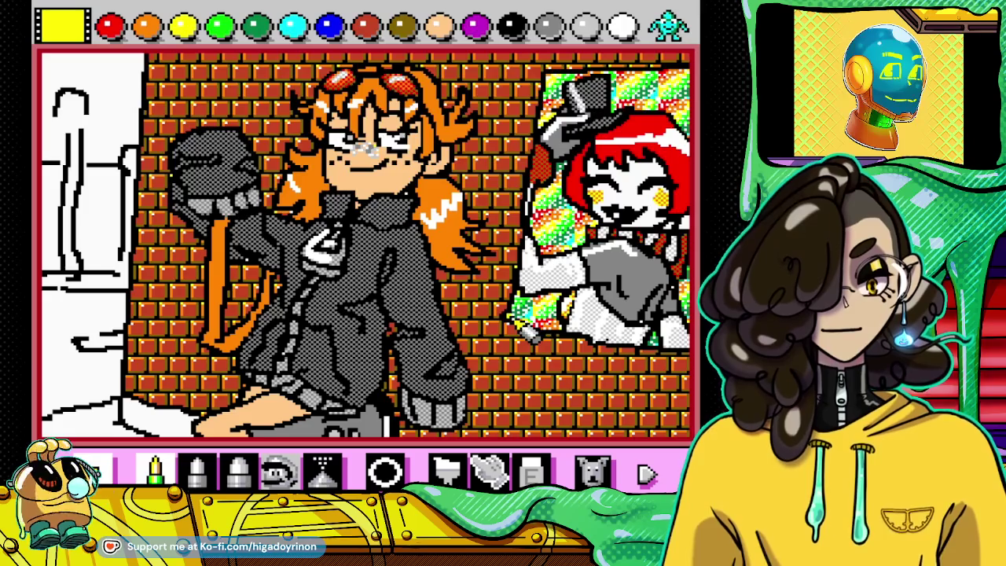
click(595, 471)
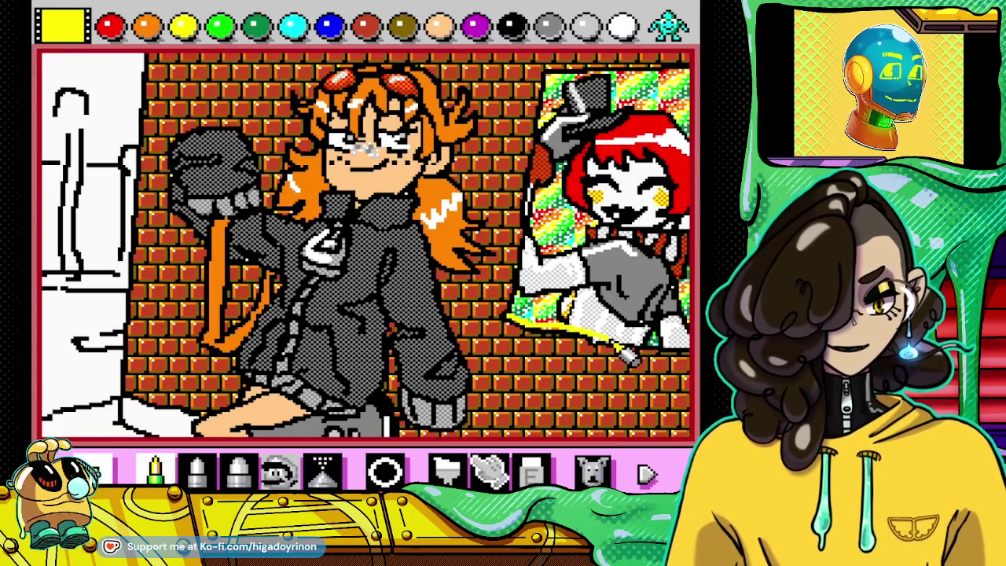
drag(611, 355, 676, 356)
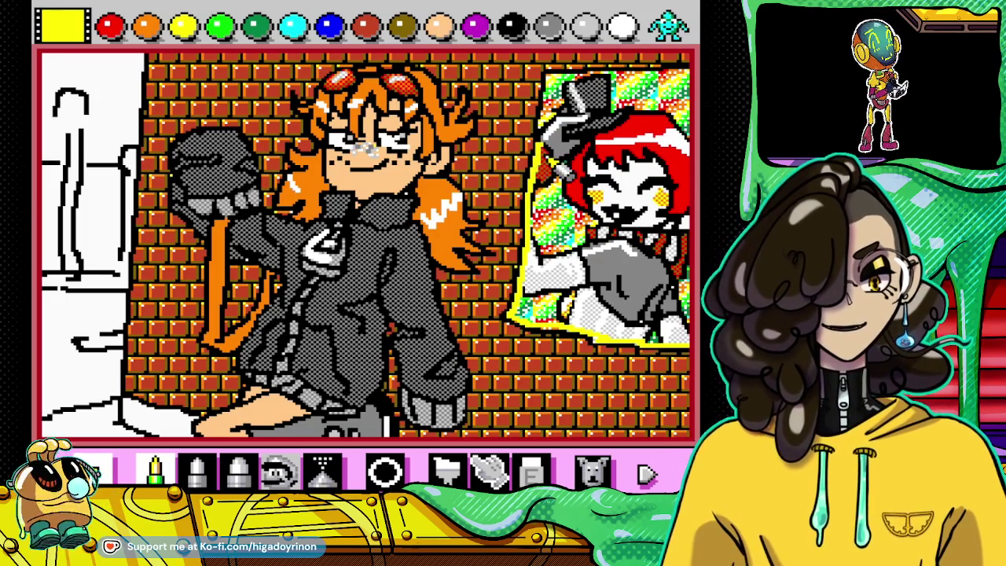
drag(553, 141, 555, 92)
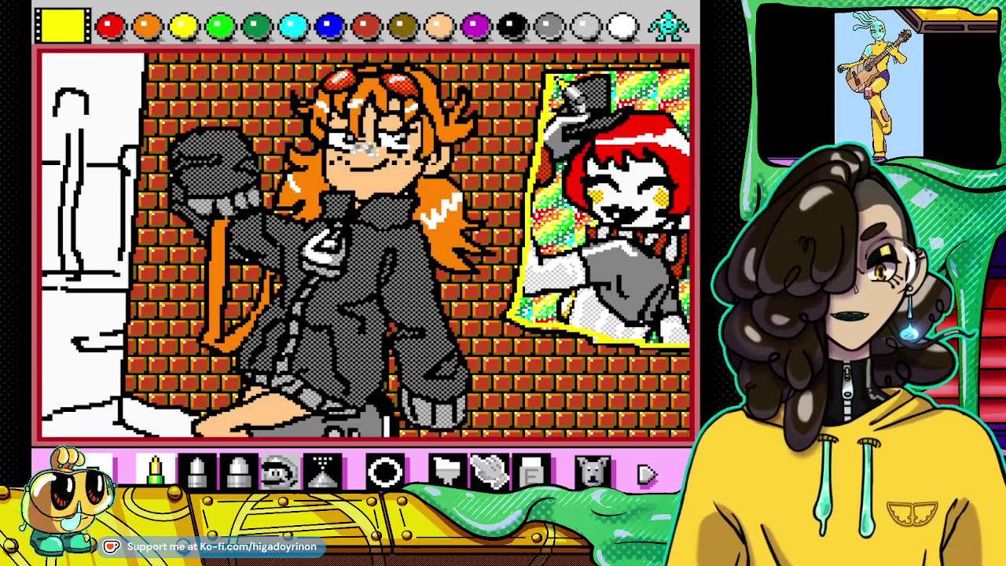
drag(597, 86, 684, 88)
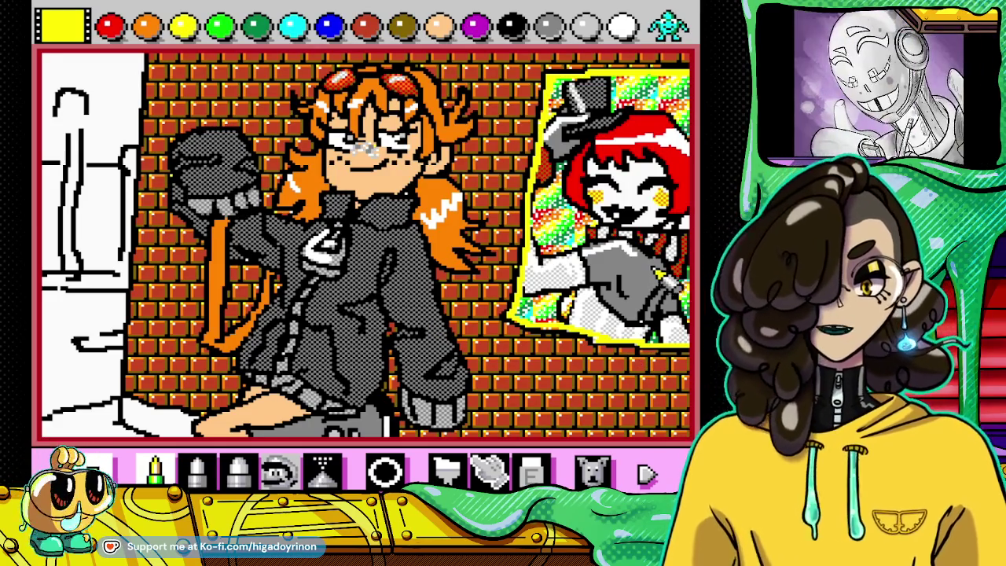
click(668, 27)
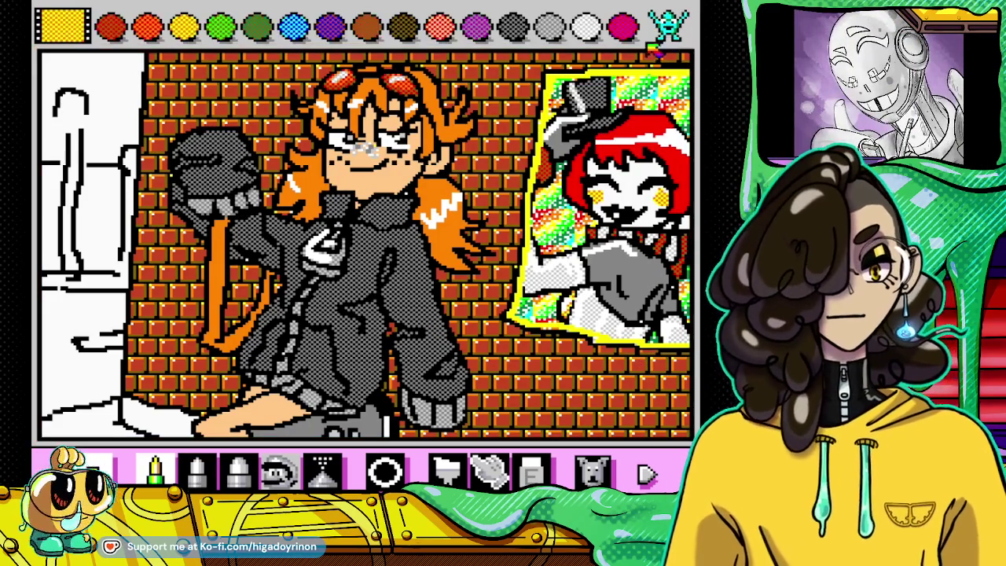
Step: Try a purple bucket fill on the white left wall area, then undo it
click(475, 26)
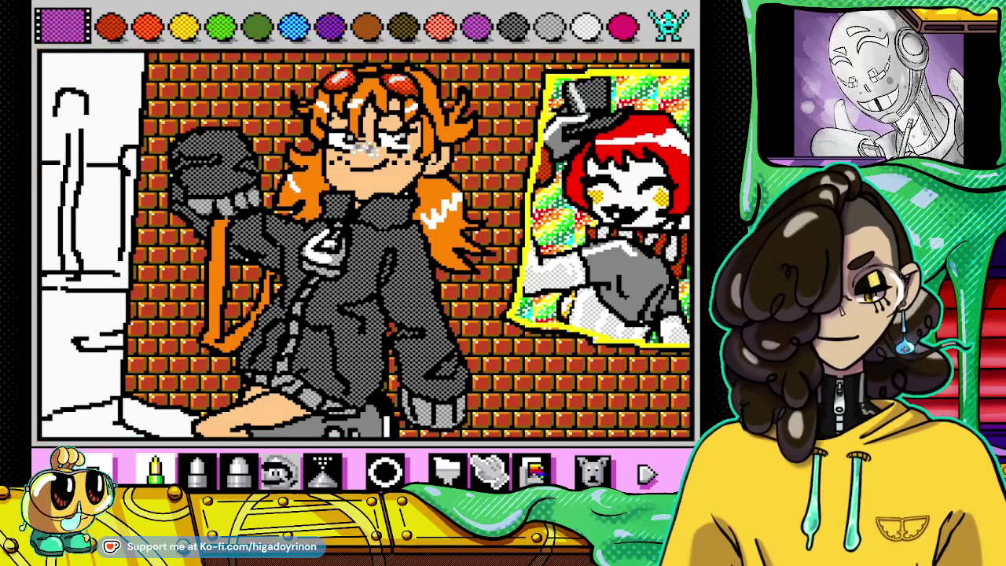
click(446, 469)
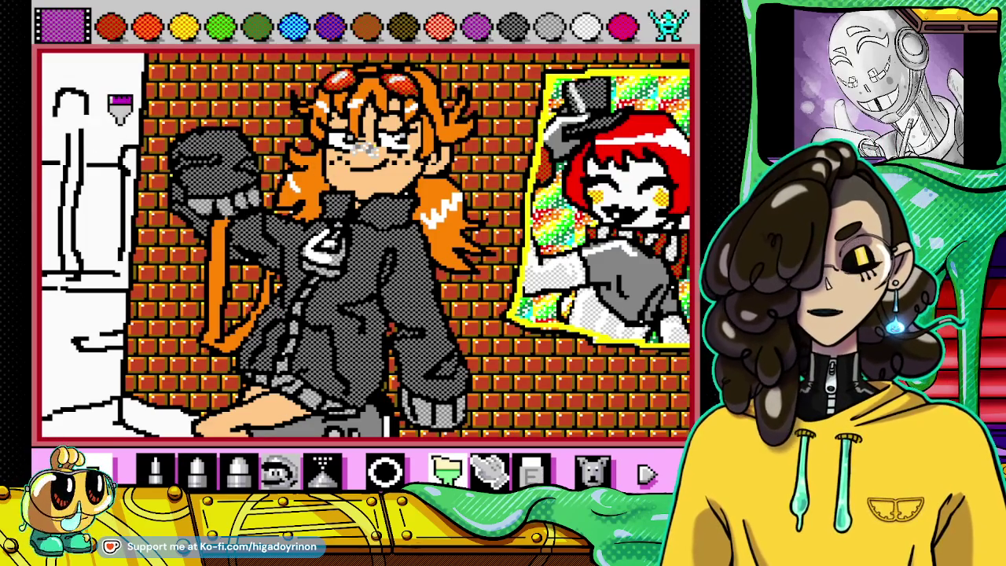
click(113, 106)
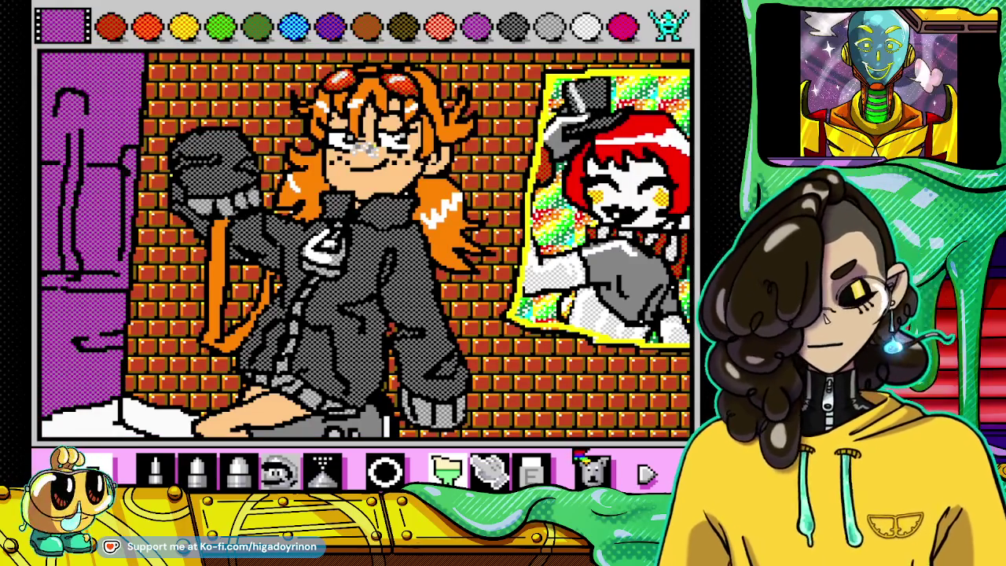
click(595, 471)
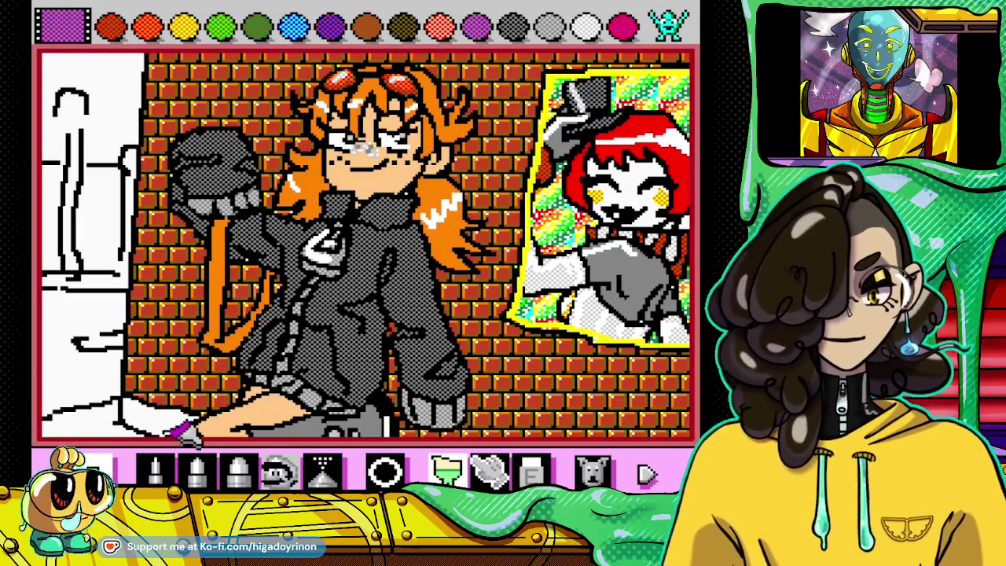
Step: Return to the pencil with the solid colour palette and black selected
click(154, 470)
click(668, 23)
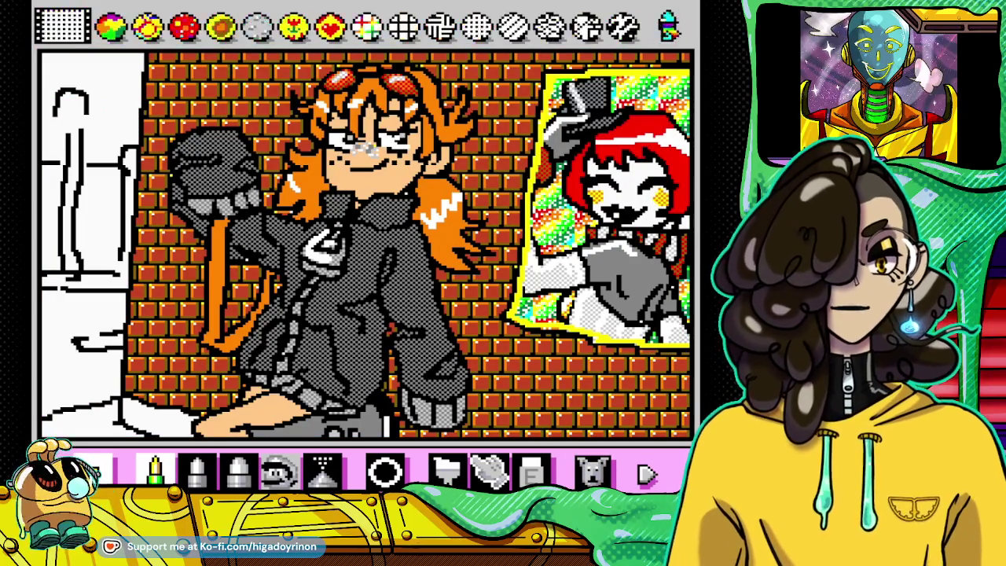
click(668, 24)
click(668, 23)
click(511, 27)
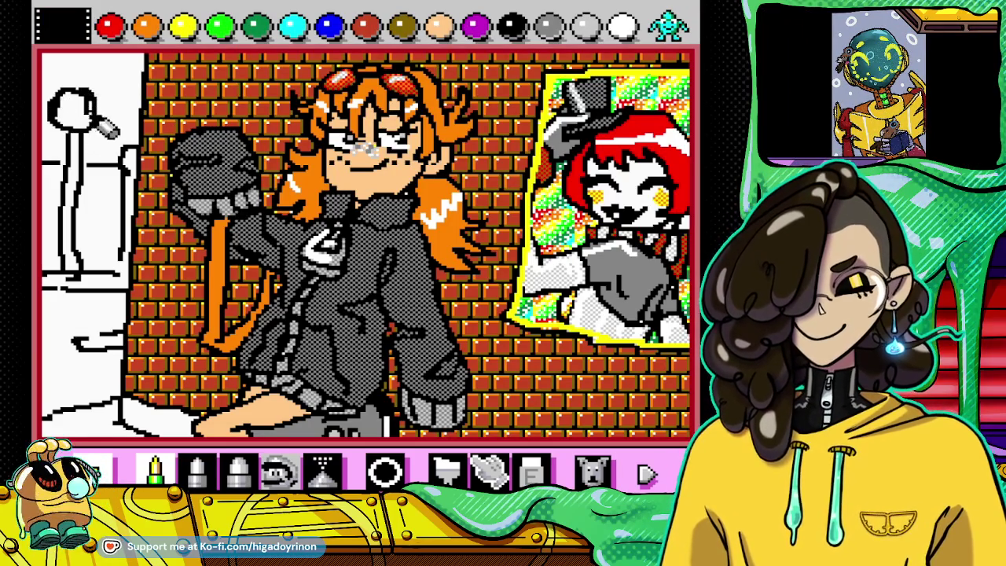
Step: Redraw the lamp's round head and pole in black, erasing stray parts of the outline
click(532, 472)
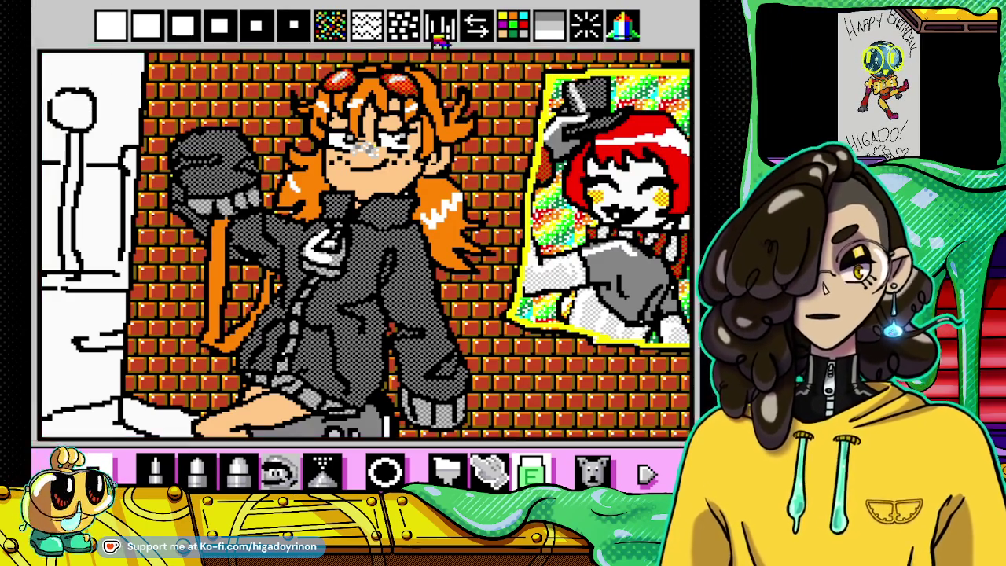
click(155, 469)
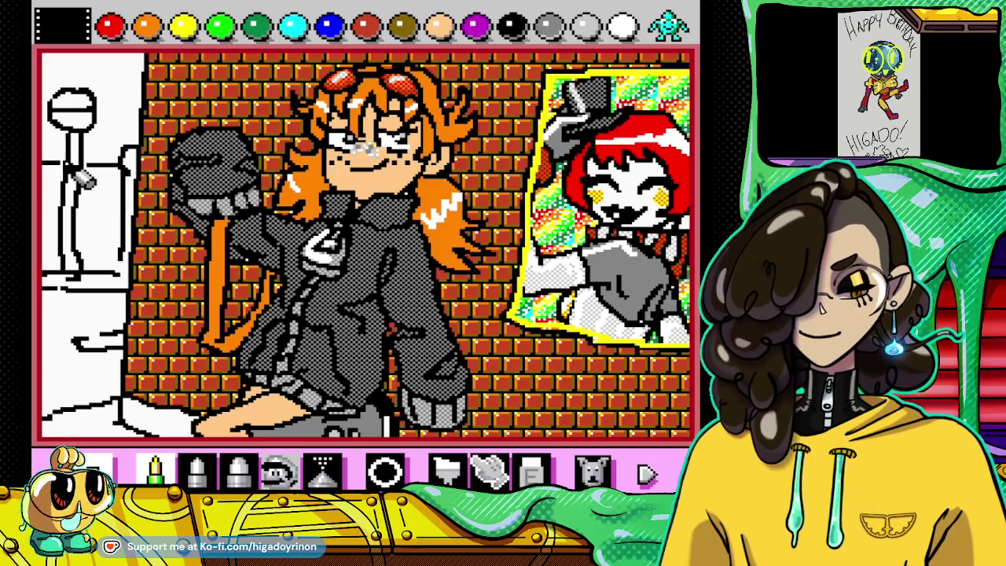
click(532, 472)
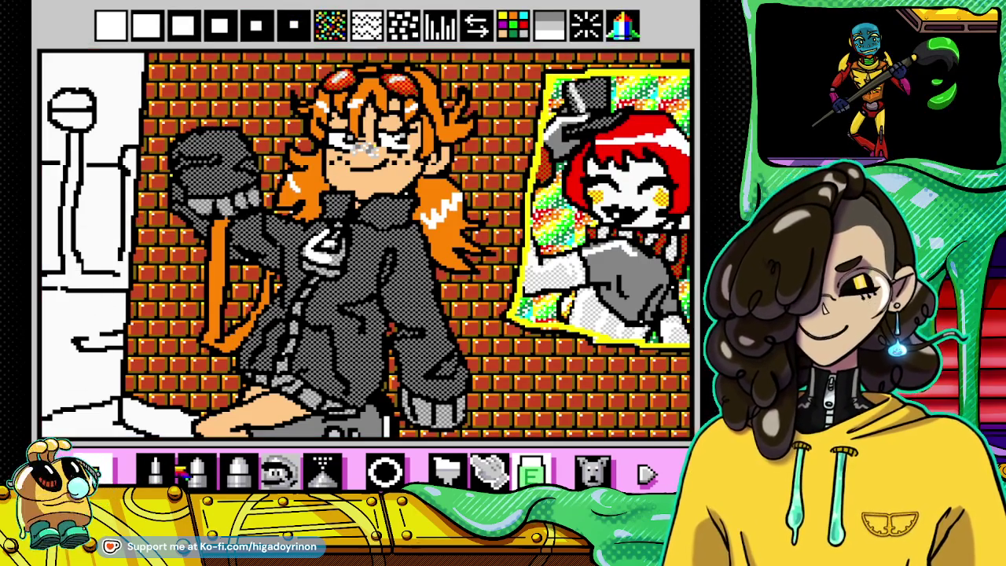
click(155, 470)
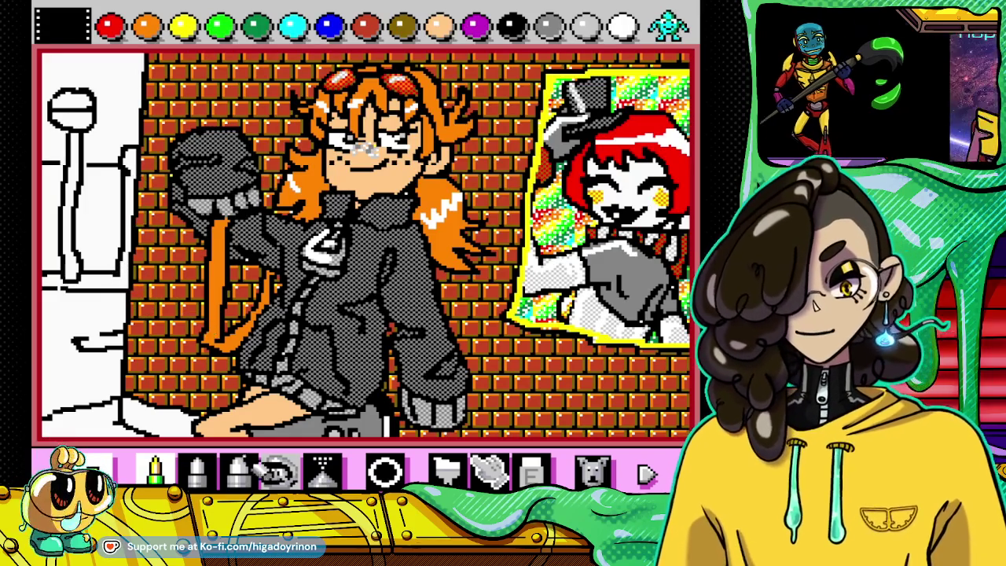
click(532, 472)
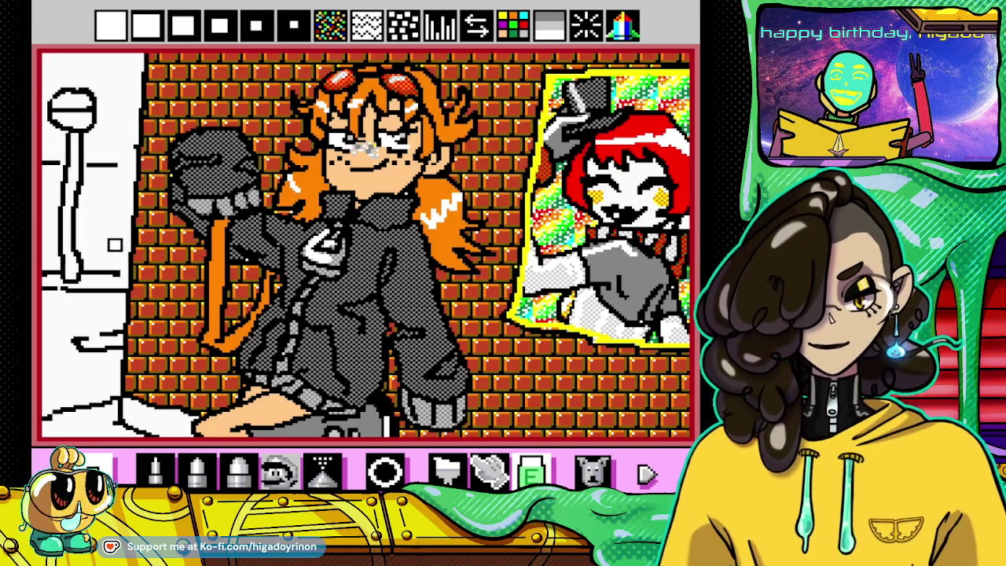
click(157, 470)
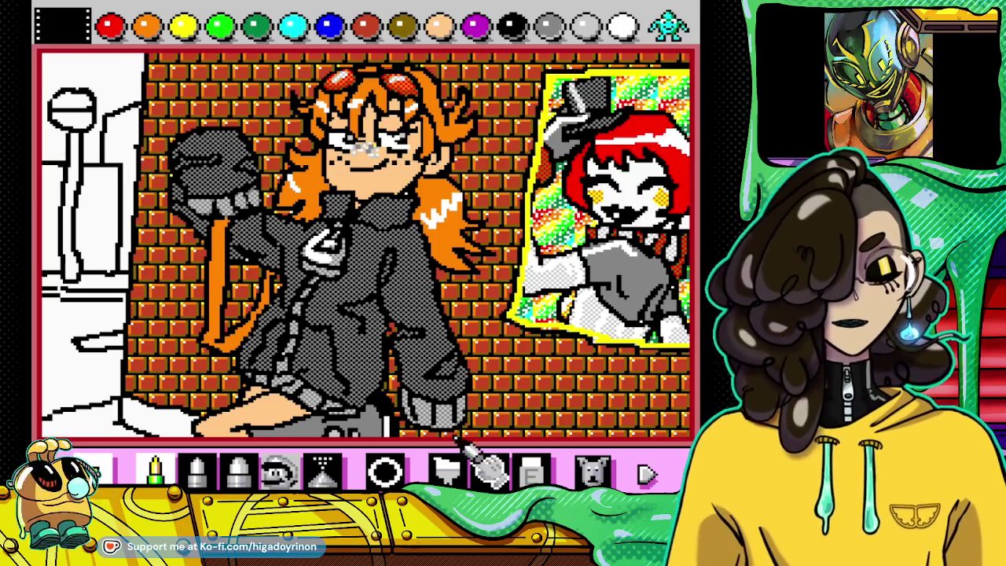
Step: Bucket-fill the top-left sky purple and the lamp head yellow
click(446, 468)
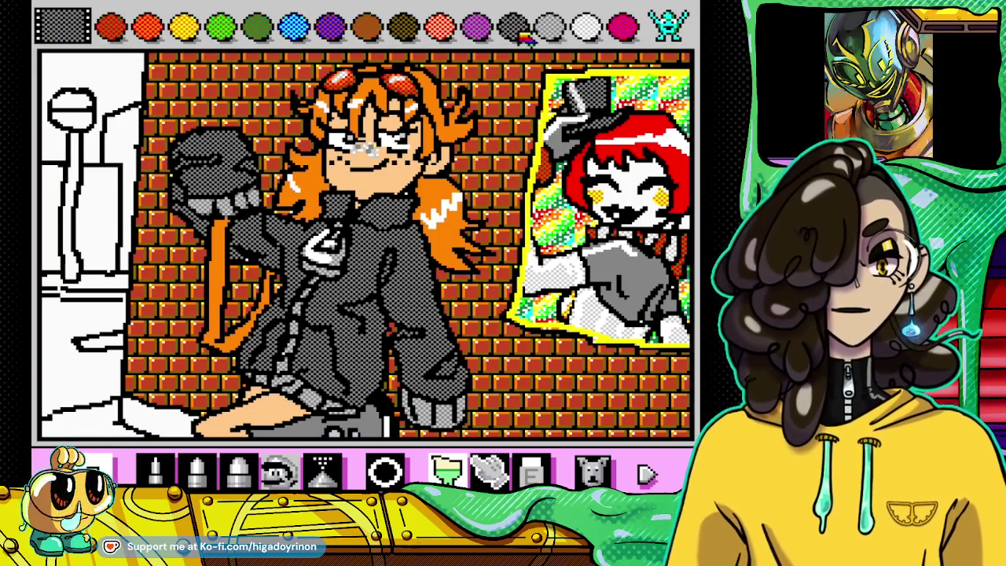
click(476, 29)
click(122, 79)
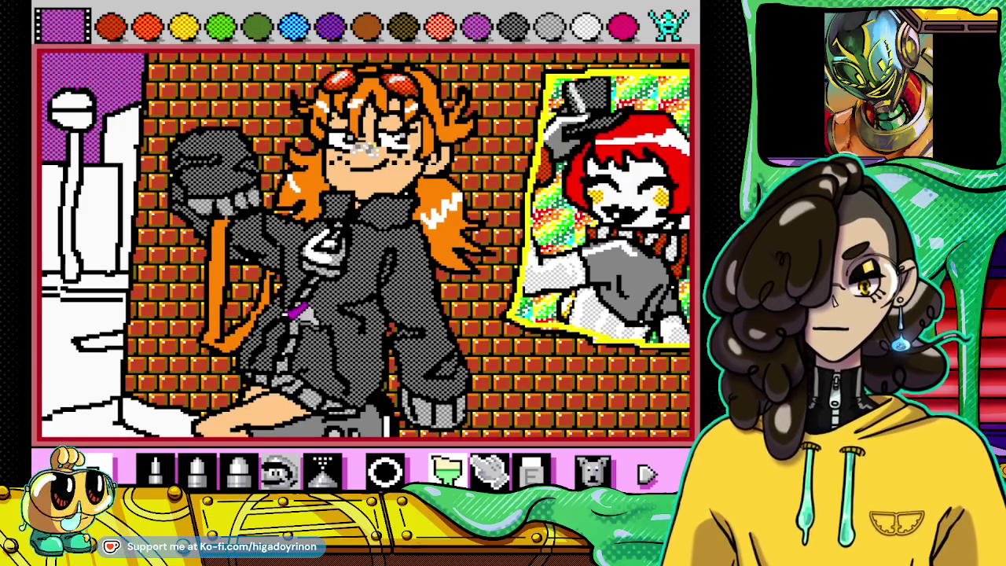
click(184, 28)
click(91, 103)
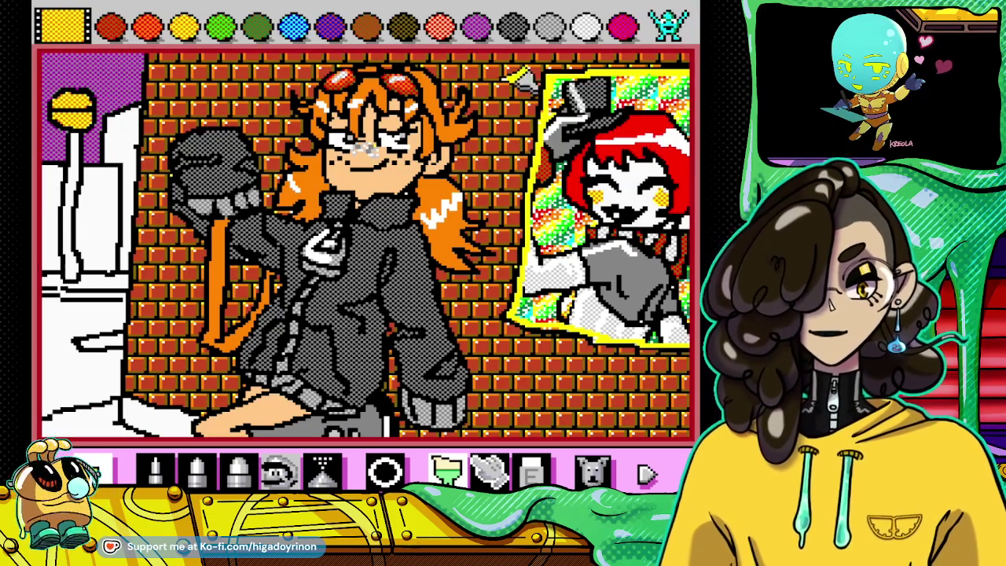
click(669, 26)
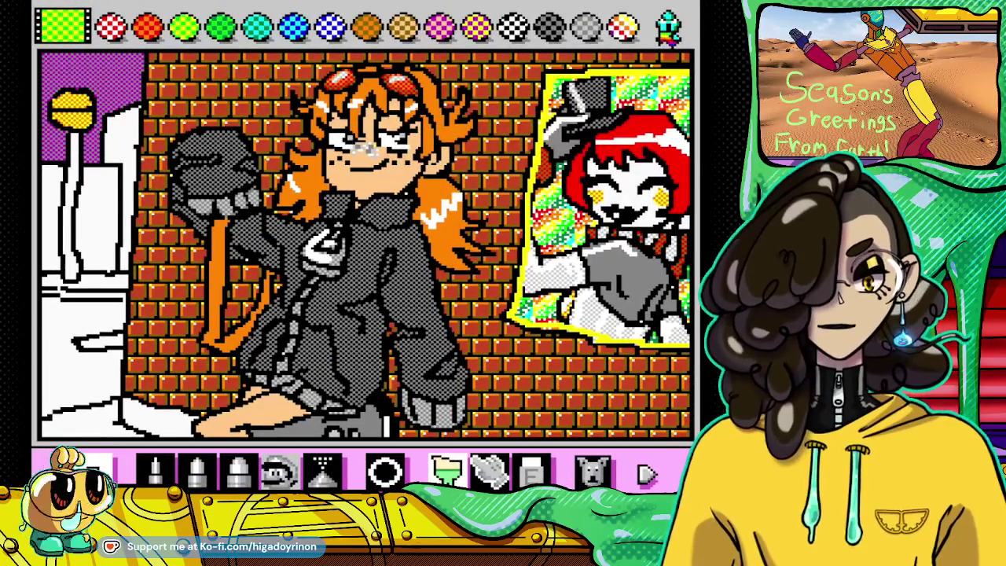
Step: Save a suspend point over save slot 1 and return to drawing
key(Escape)
key(Down)
key(Down)
key(Return)
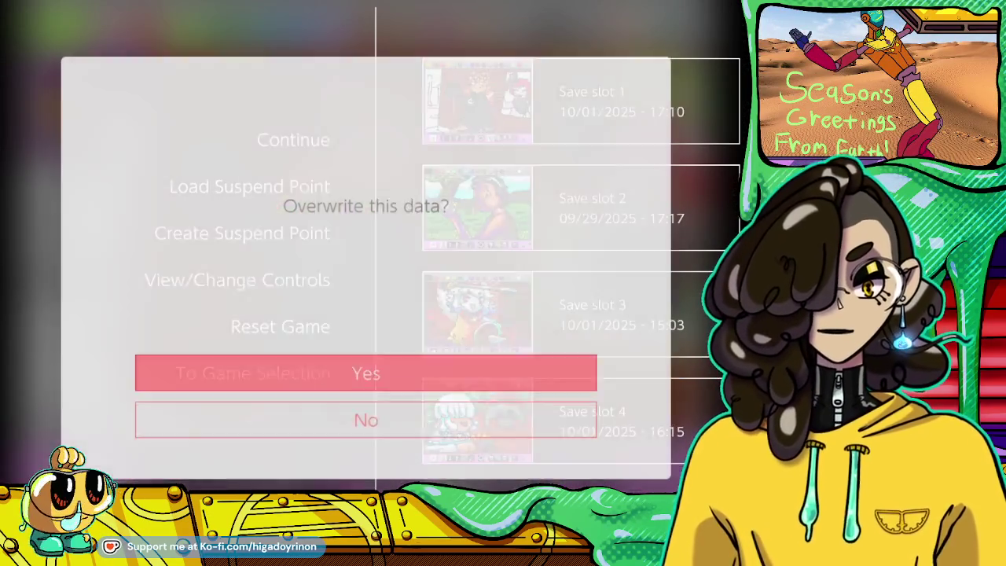
key(Return)
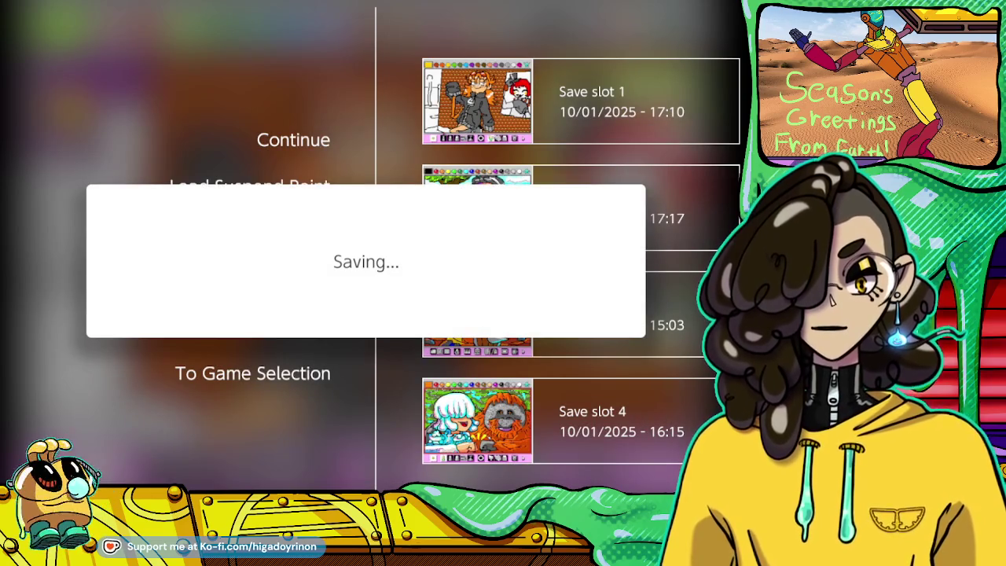
key(Escape)
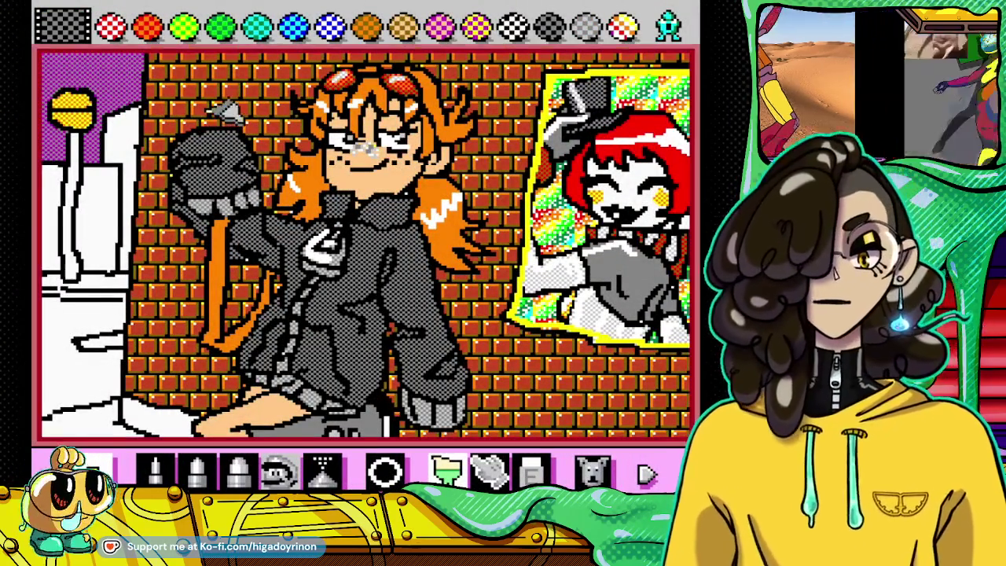
Step: Fill the left building area with a grey checker pattern
click(98, 208)
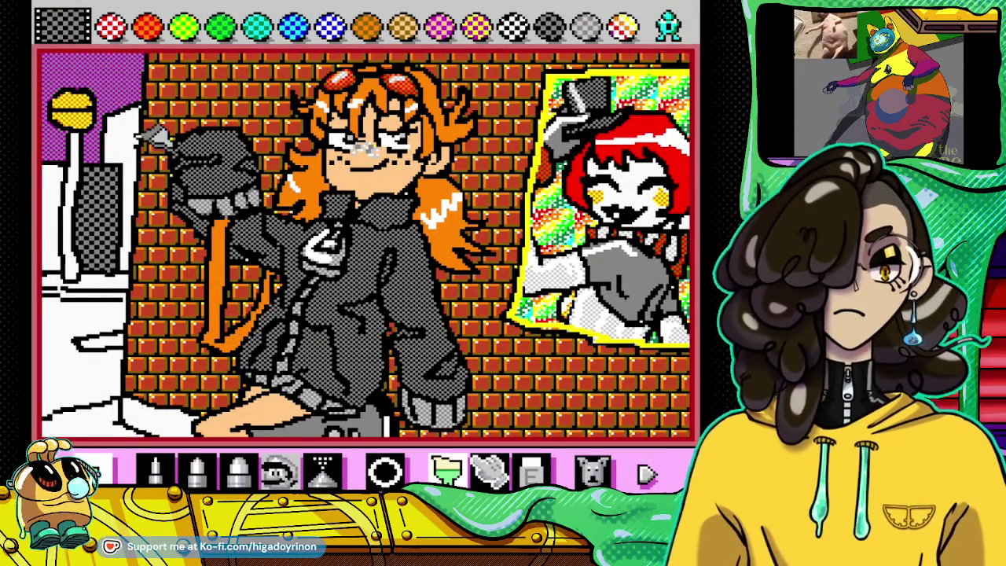
click(130, 137)
click(63, 193)
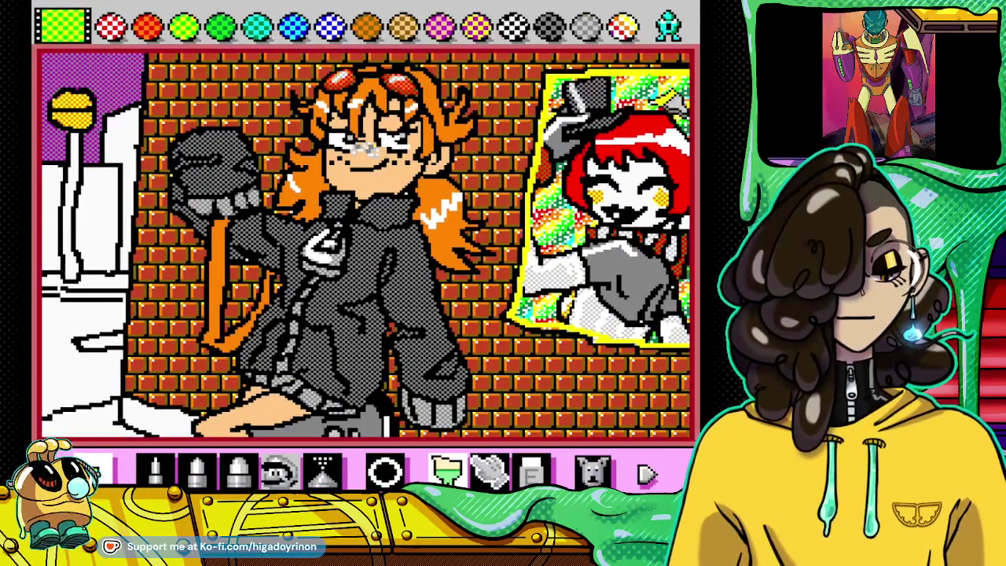
Step: Paint the left doorway black with a white strip along its right edge
click(668, 26)
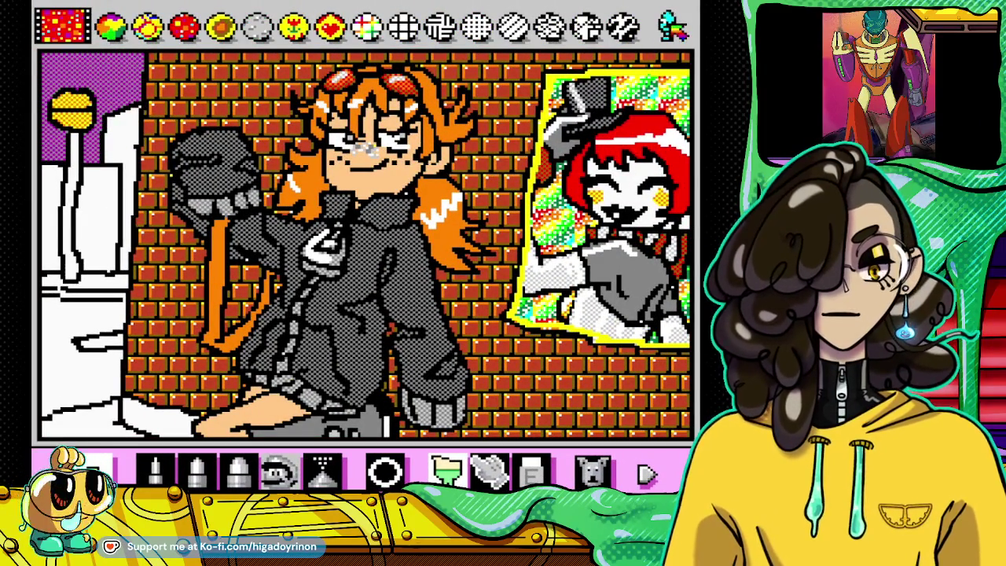
click(668, 26)
click(668, 27)
click(668, 27)
drag(365, 150, 381, 183)
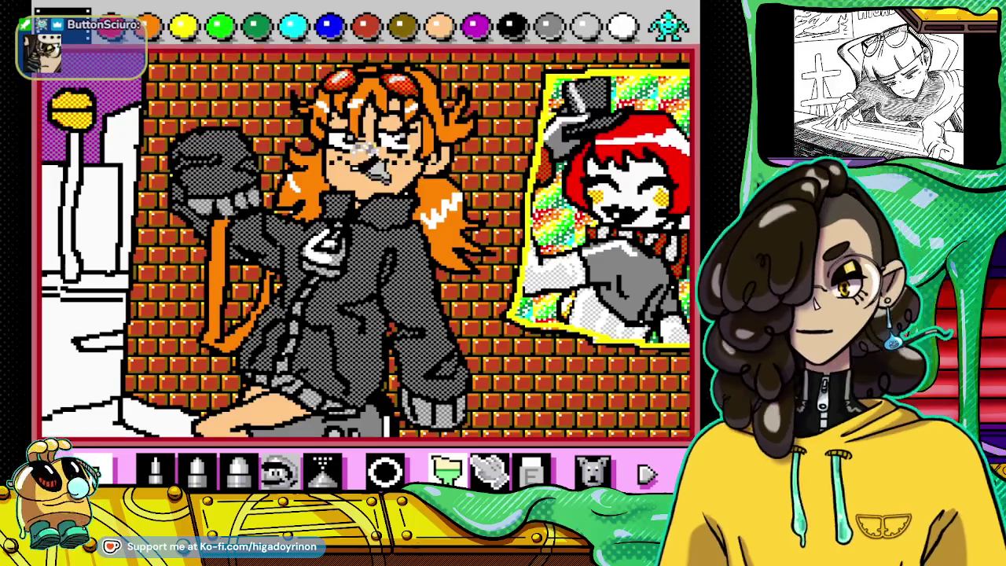
mouse_move(118, 173)
mouse_down()
mouse_move(98, 193)
mouse_move(129, 145)
mouse_up()
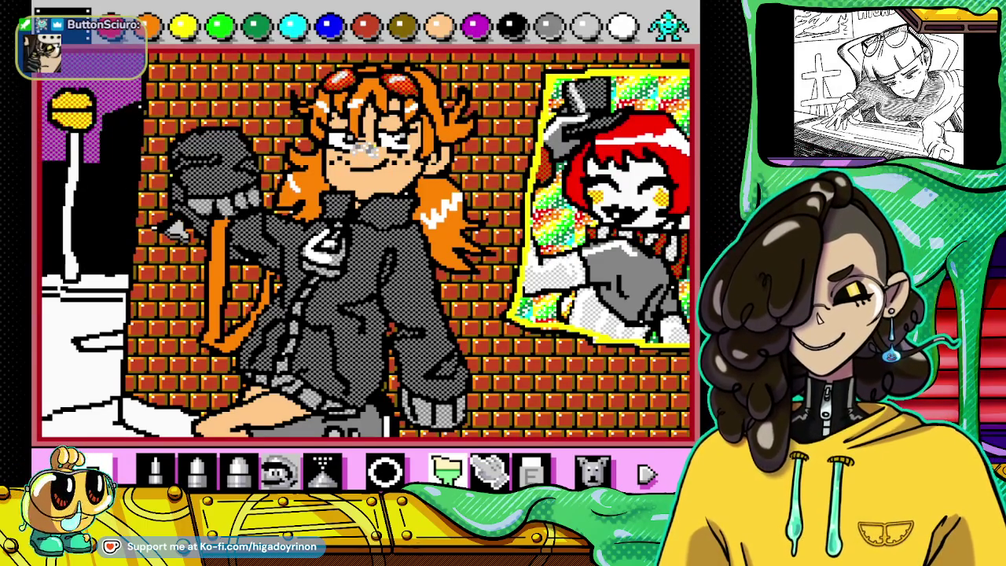
drag(121, 110, 129, 268)
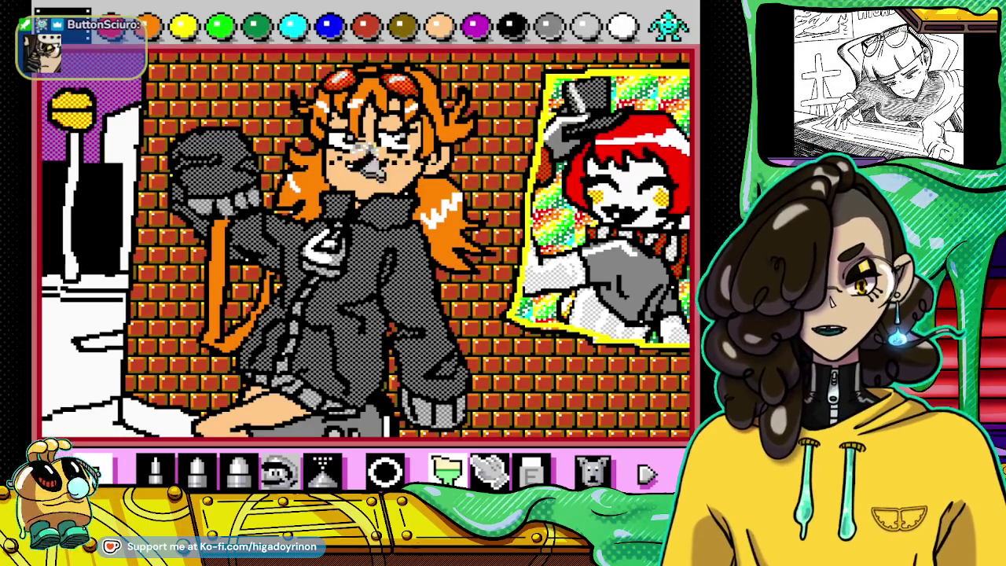
Step: Apply dark grey dither over the doorway edge and the white lower-left ground
click(680, 26)
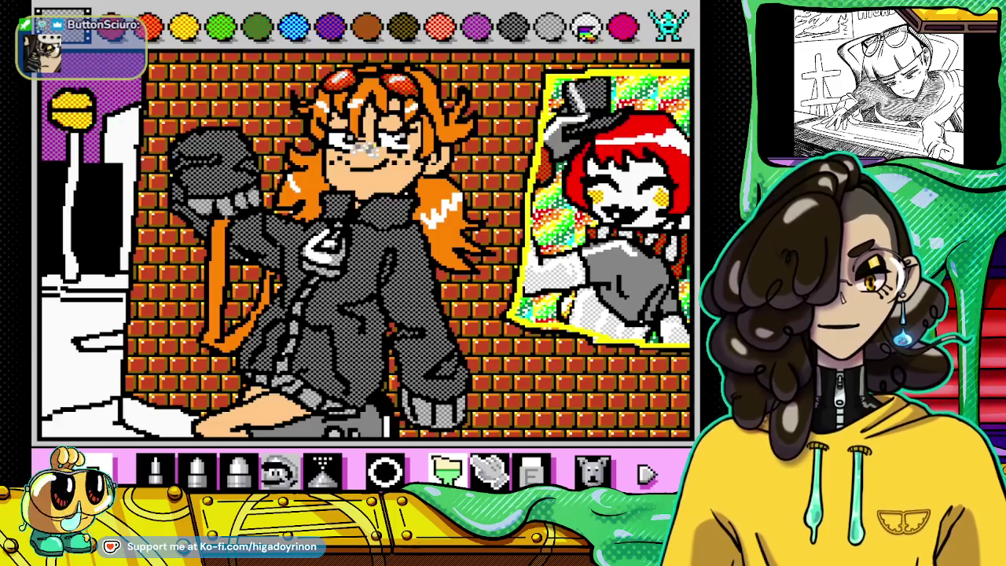
click(680, 27)
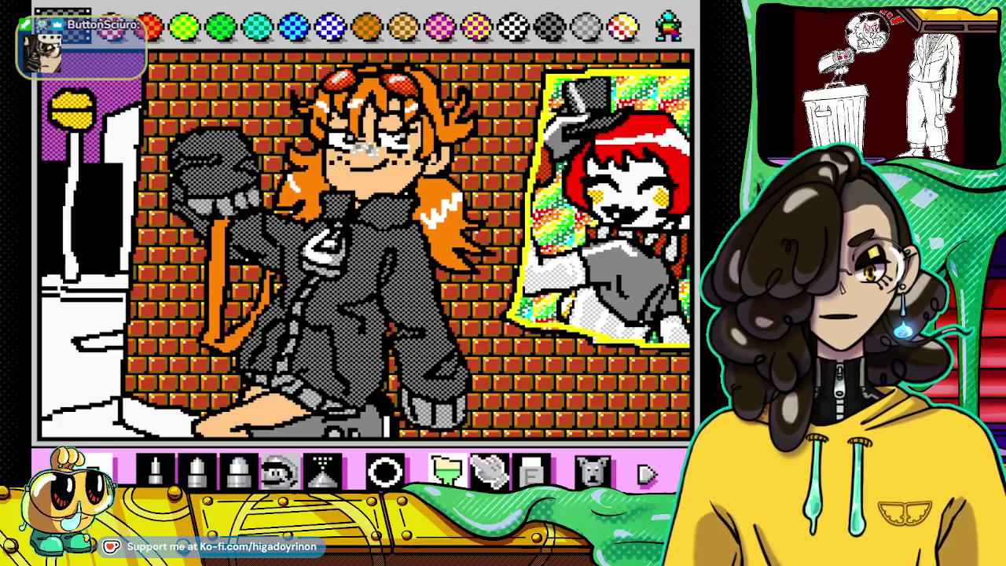
click(547, 31)
drag(142, 130, 146, 148)
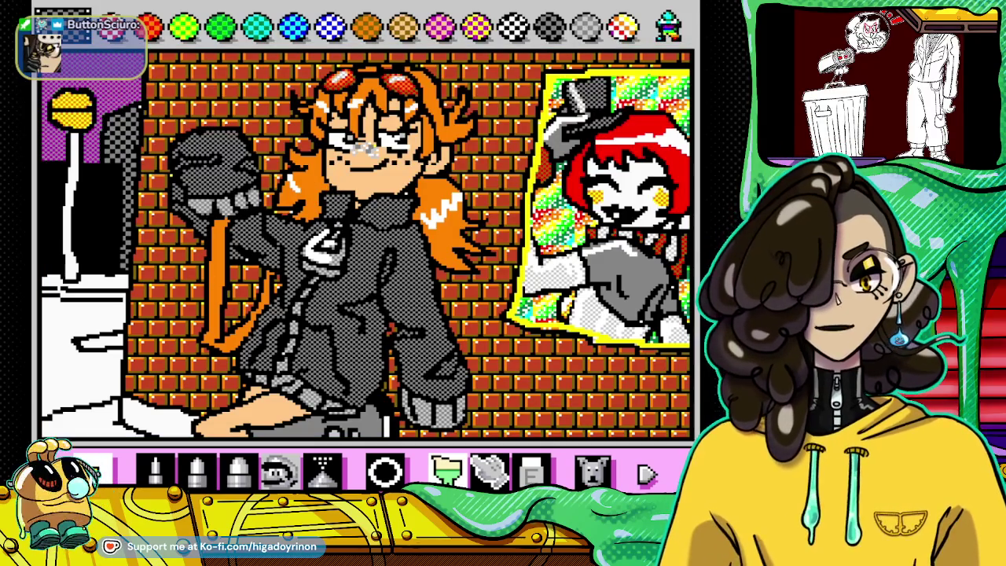
click(83, 344)
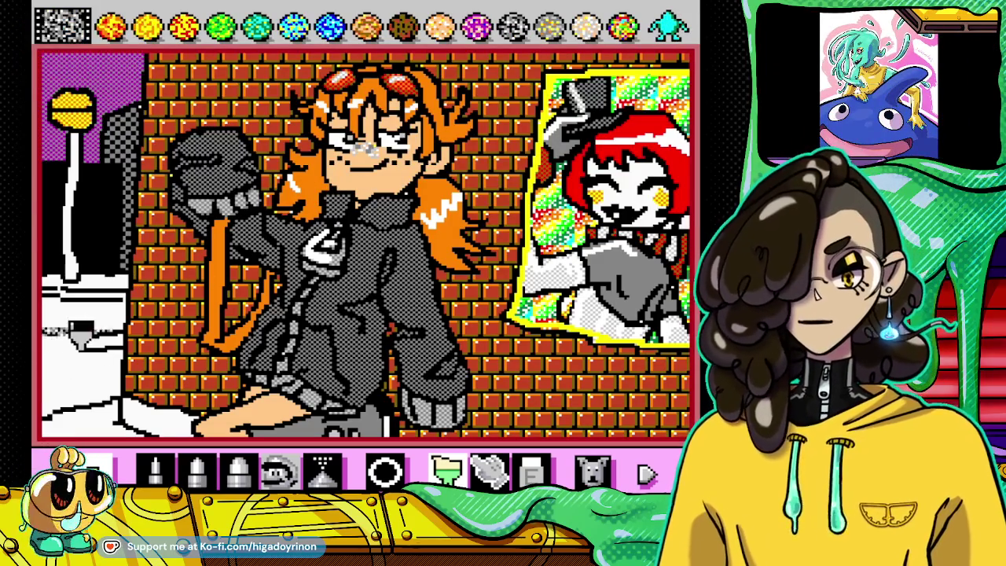
Step: Redo the grey dither fill across the lower-left ground
click(385, 470)
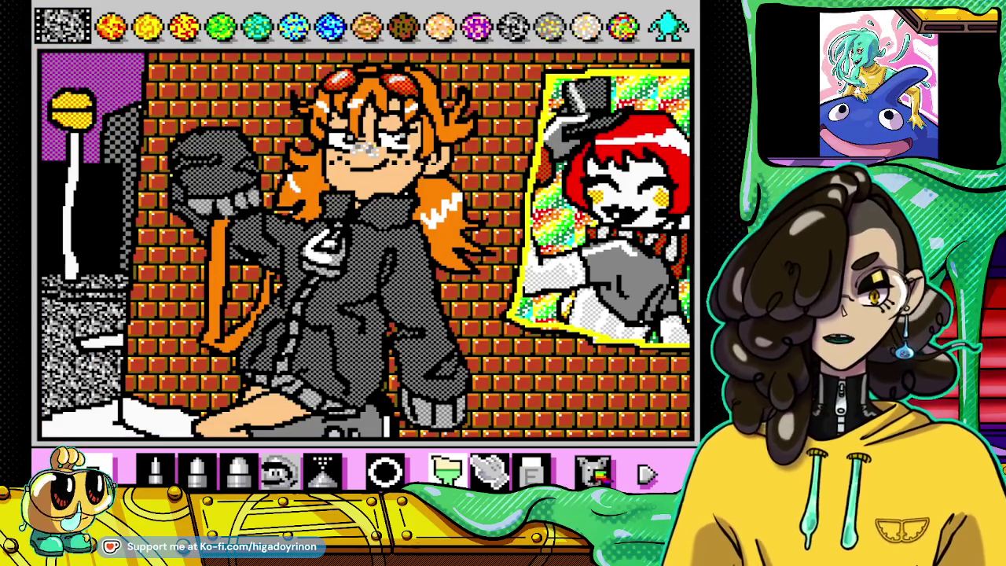
click(602, 471)
click(154, 470)
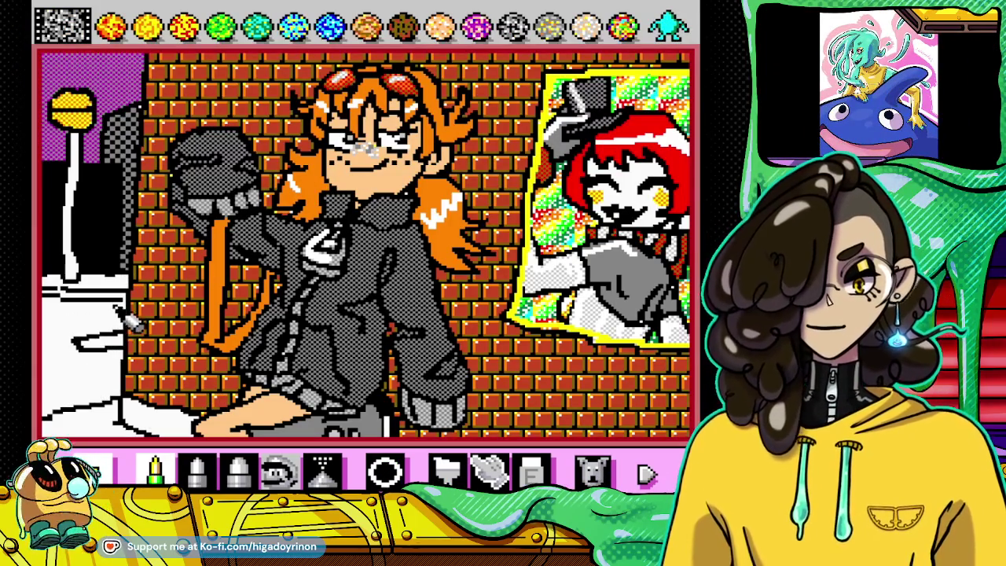
click(447, 470)
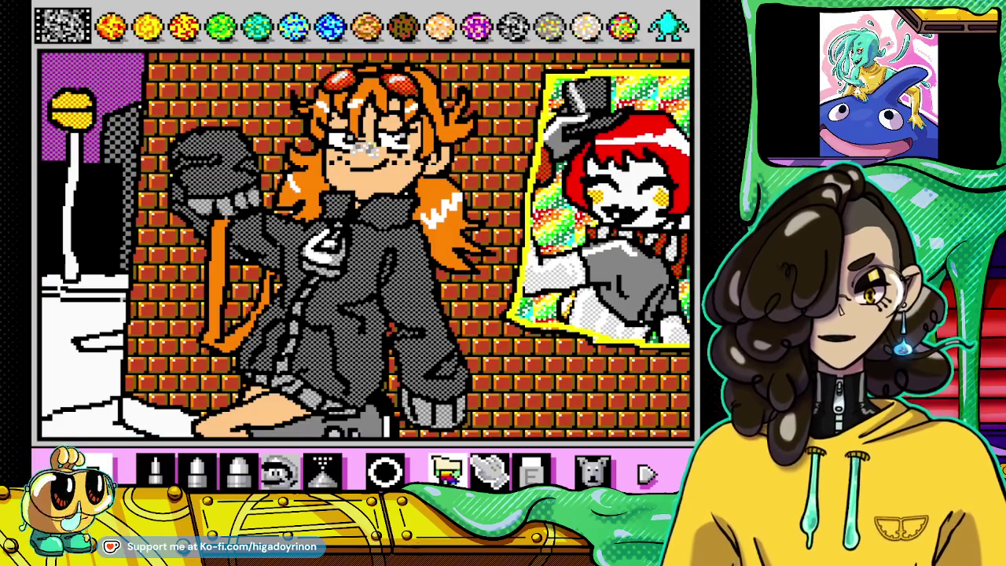
click(101, 328)
click(79, 393)
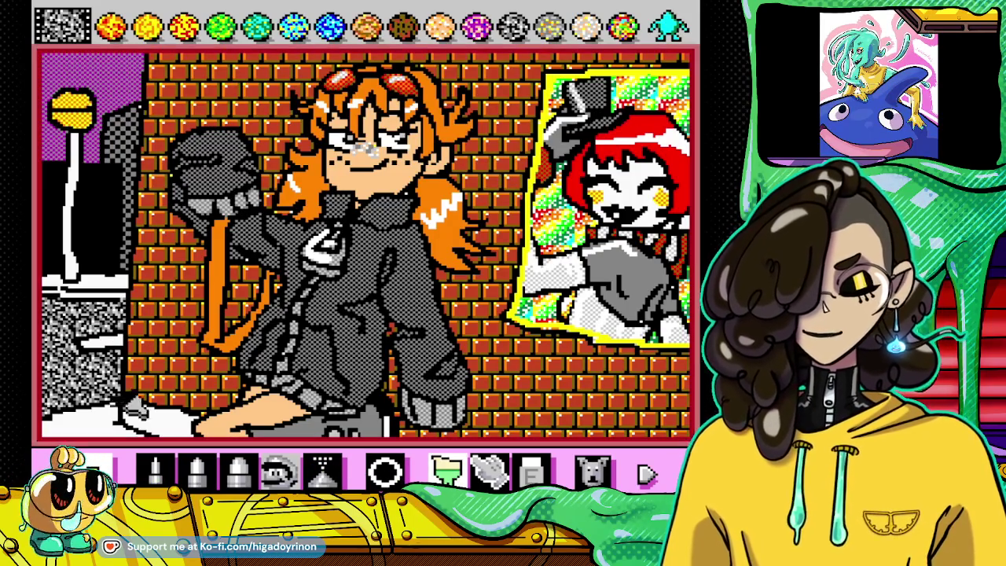
Step: Fill the lamppost green and the lower-left floor with grey checker
click(276, 470)
click(668, 23)
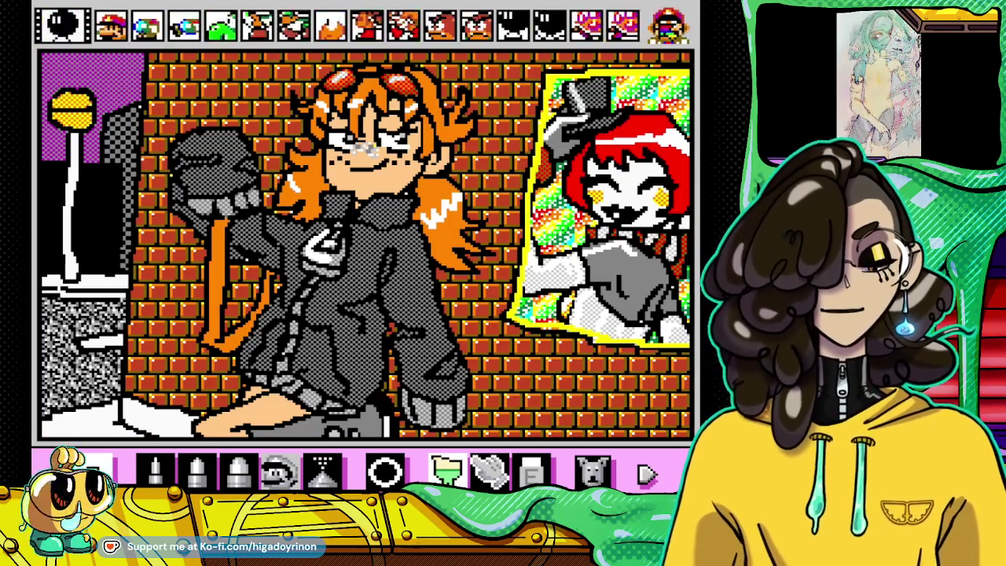
click(154, 470)
click(549, 27)
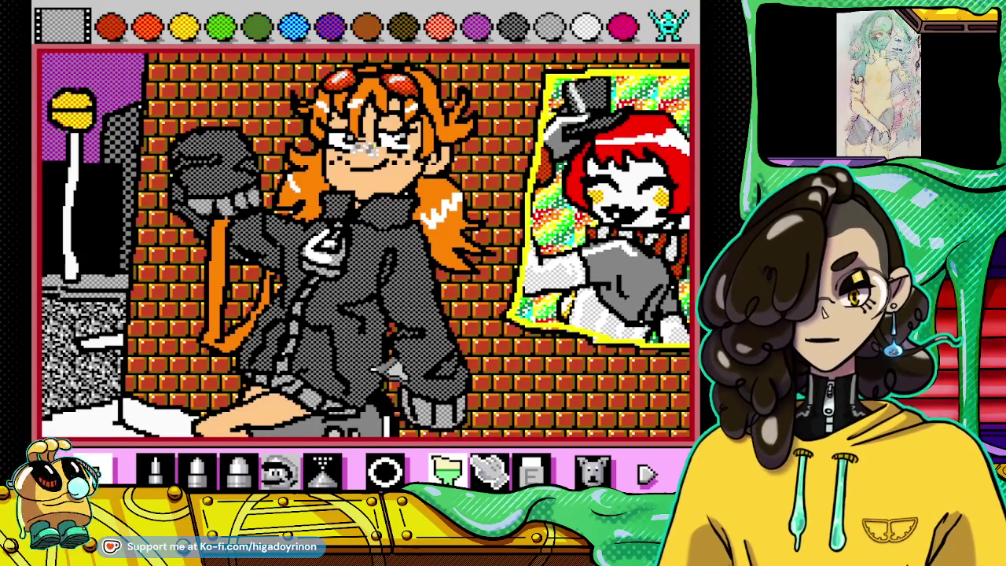
click(72, 165)
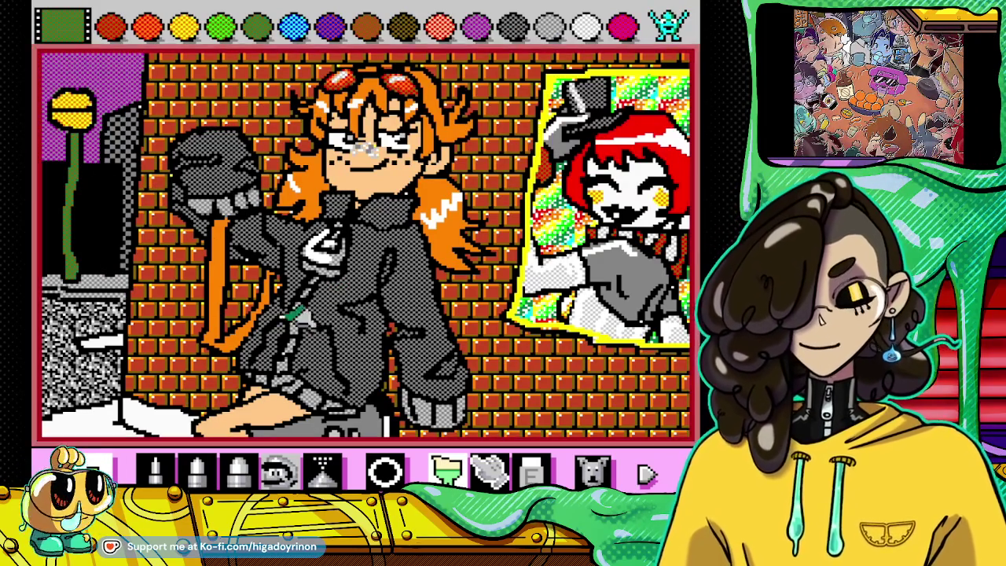
click(547, 28)
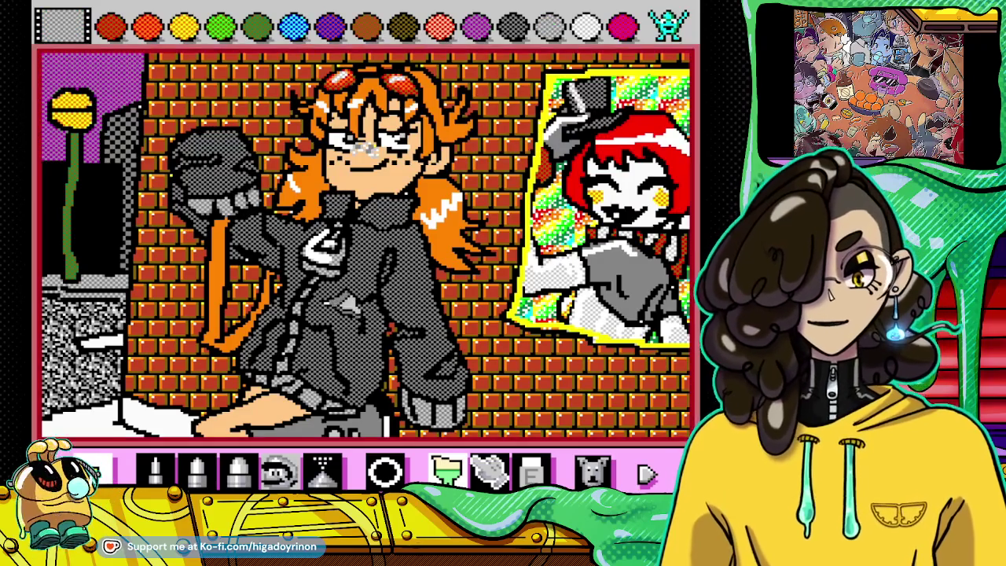
click(159, 425)
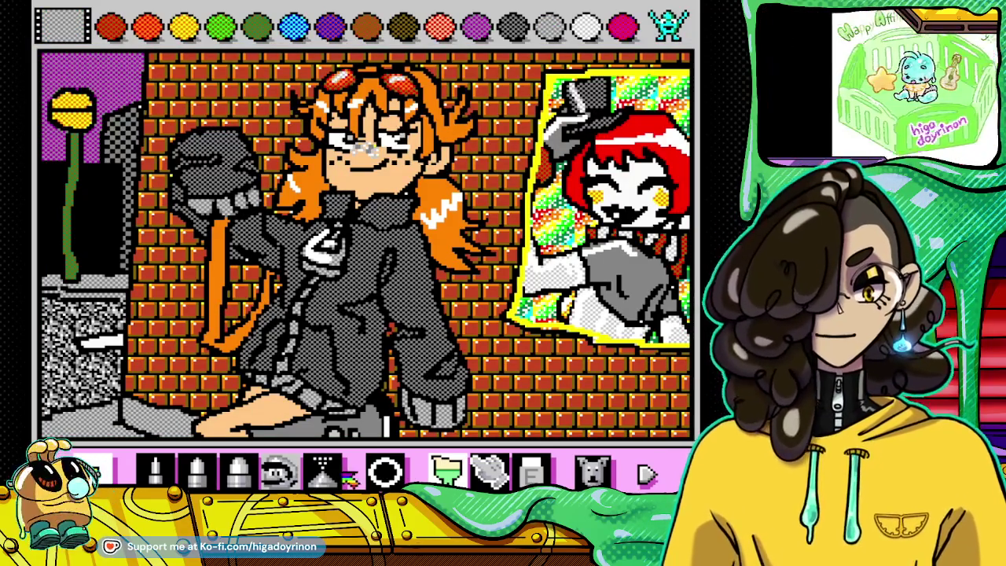
Step: Select the spray can with black as the paint colour
click(323, 469)
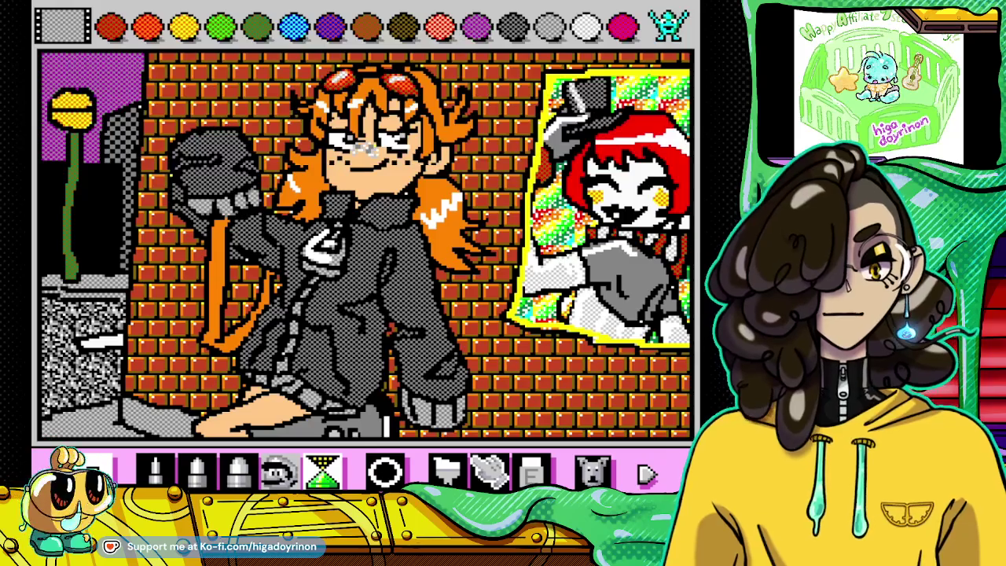
click(670, 26)
click(669, 26)
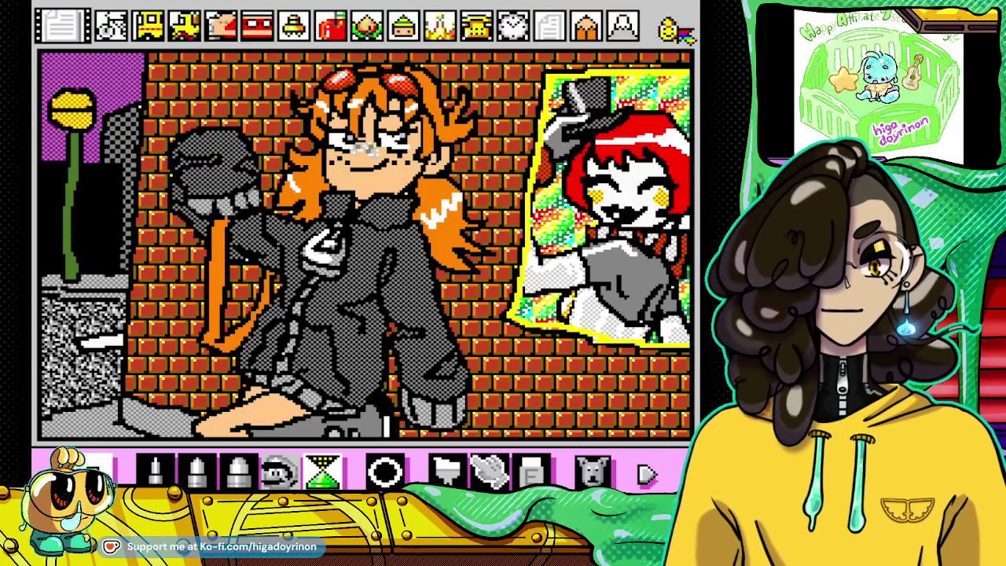
click(669, 26)
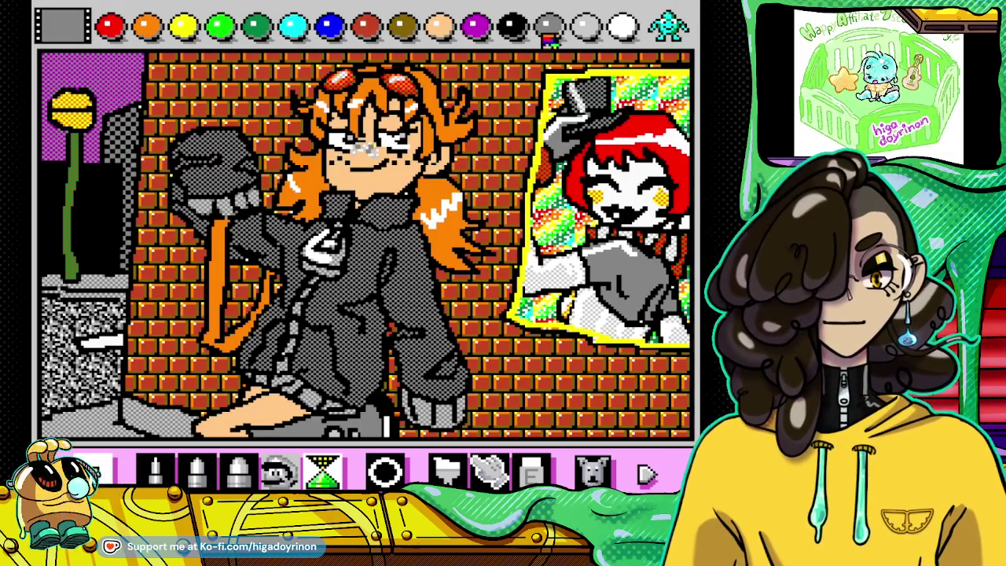
click(516, 30)
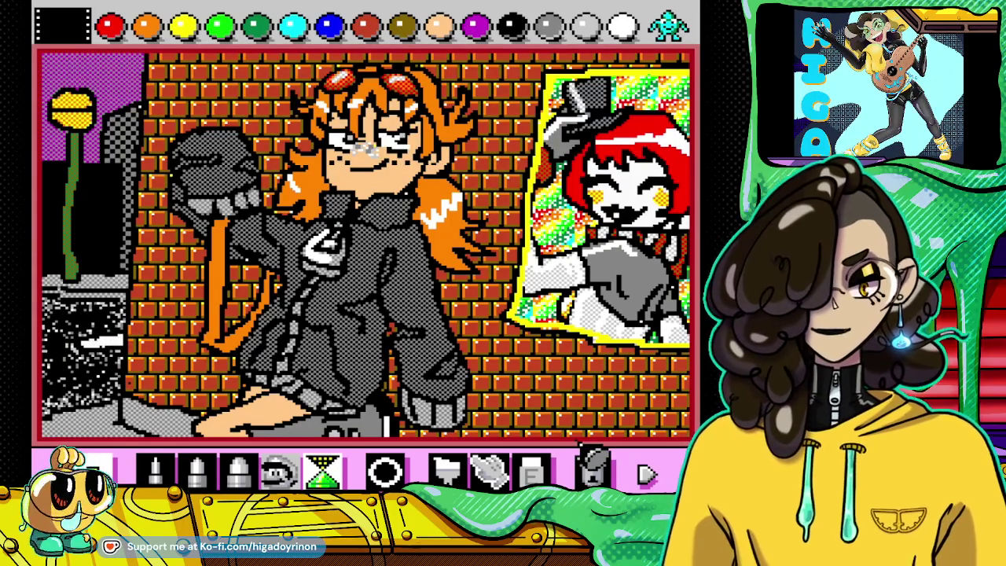
click(593, 466)
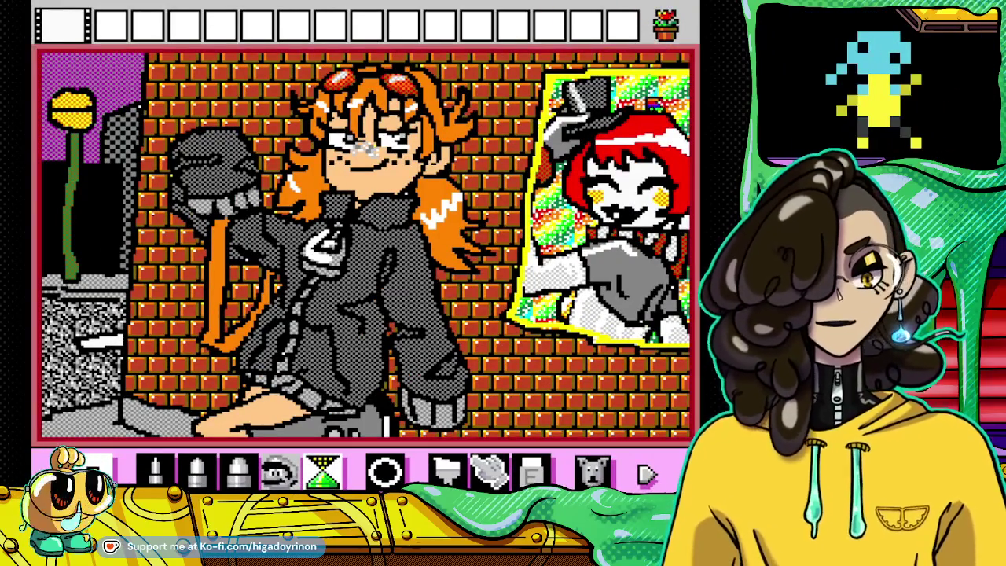
Step: Spray a yellow and purple glow around the lamp head, redoing the first attempt
click(181, 62)
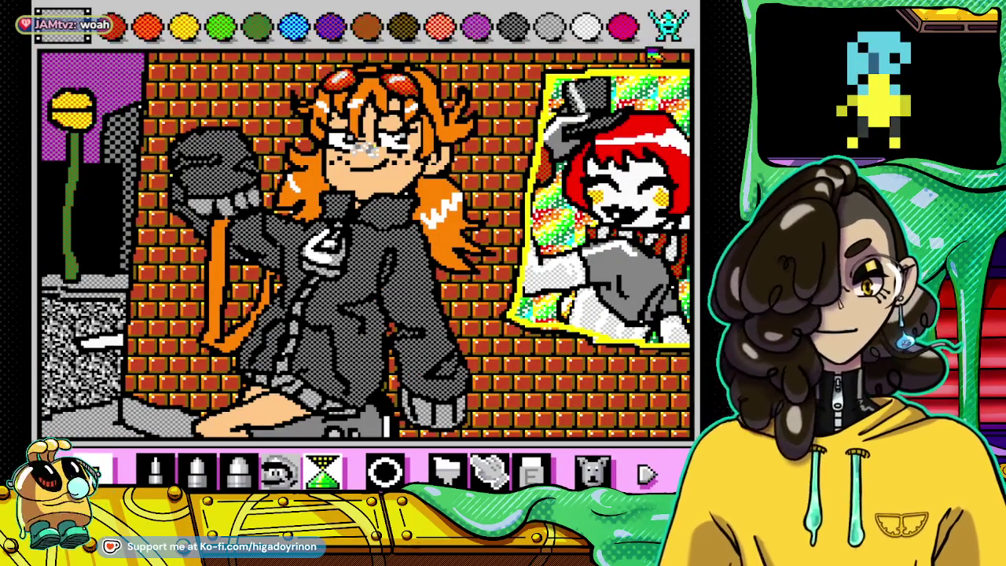
click(200, 36)
drag(75, 98, 94, 141)
drag(79, 93, 67, 102)
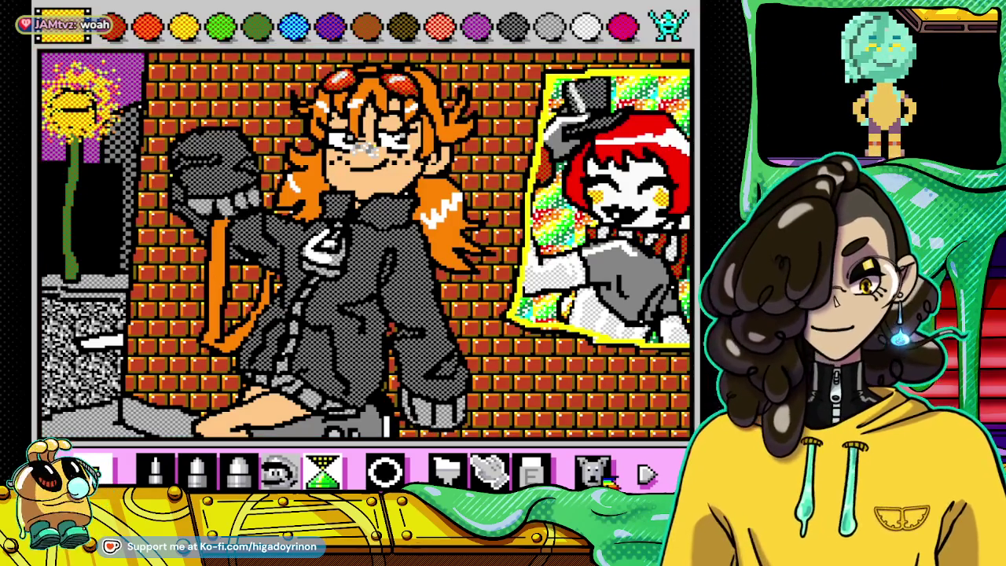
key(ctrl+z)
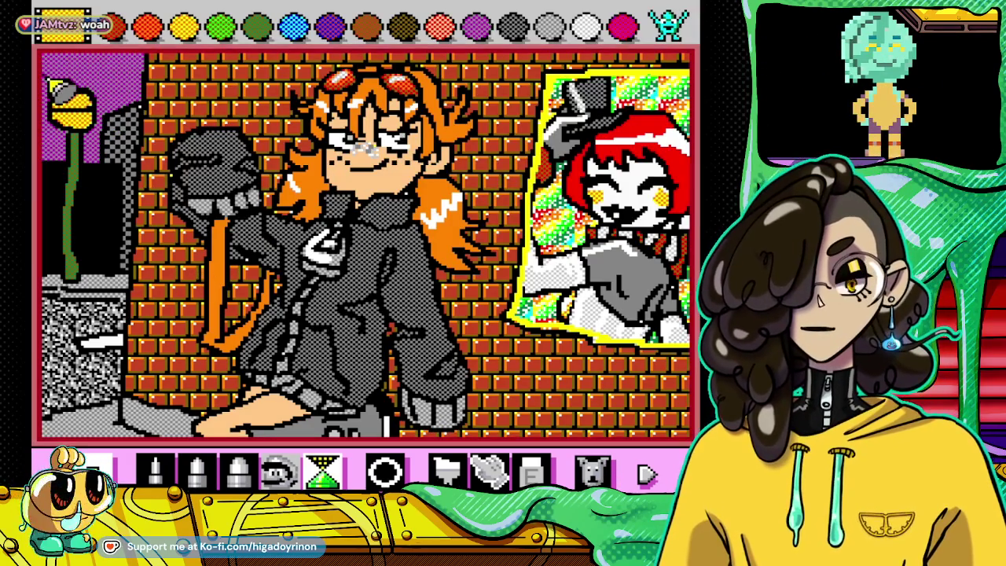
drag(69, 93, 73, 161)
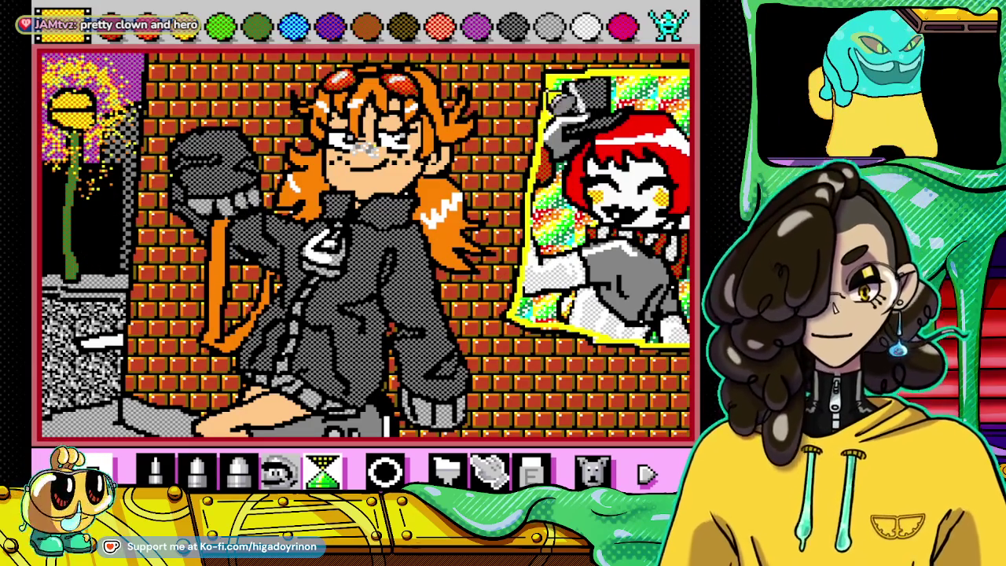
Step: Set up a thick white pencil
click(584, 35)
click(157, 467)
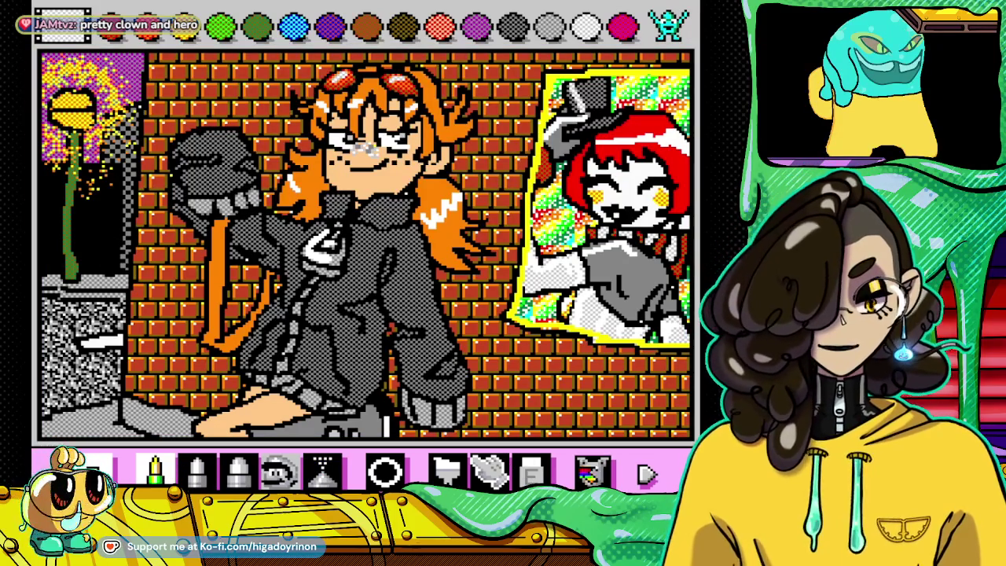
click(196, 470)
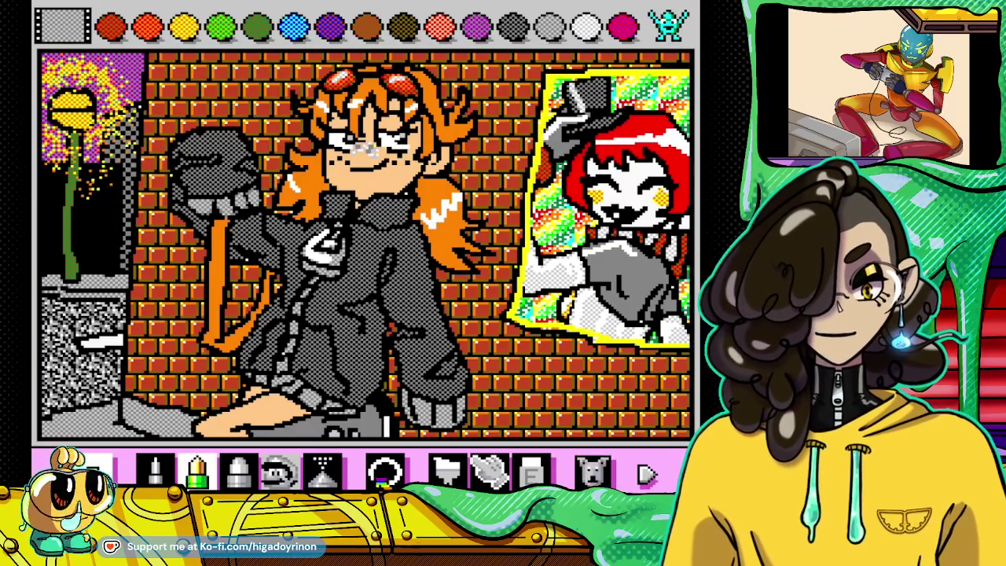
Step: Draw small grey square windows on the dark left building with the thin pencil
click(155, 470)
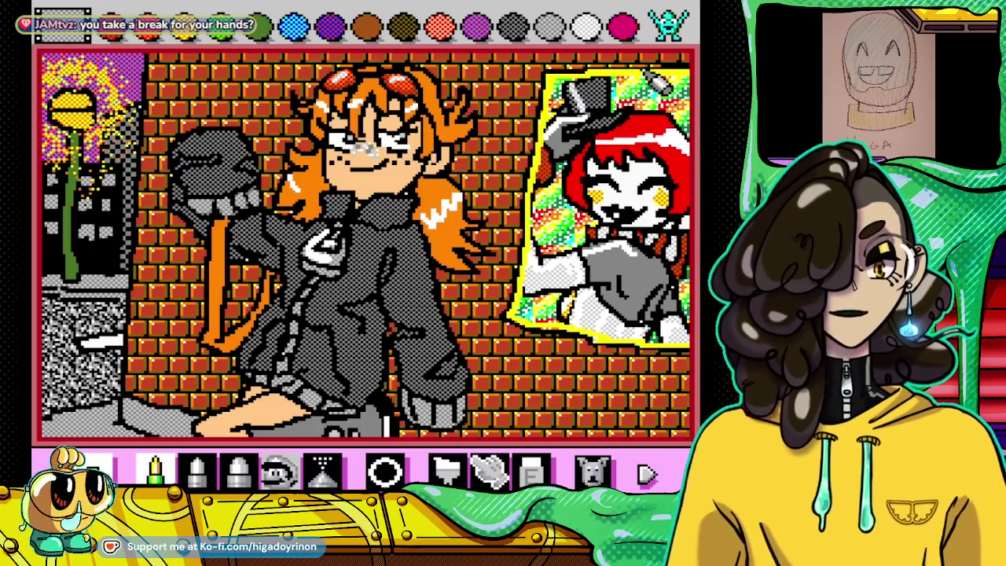
click(668, 25)
click(667, 25)
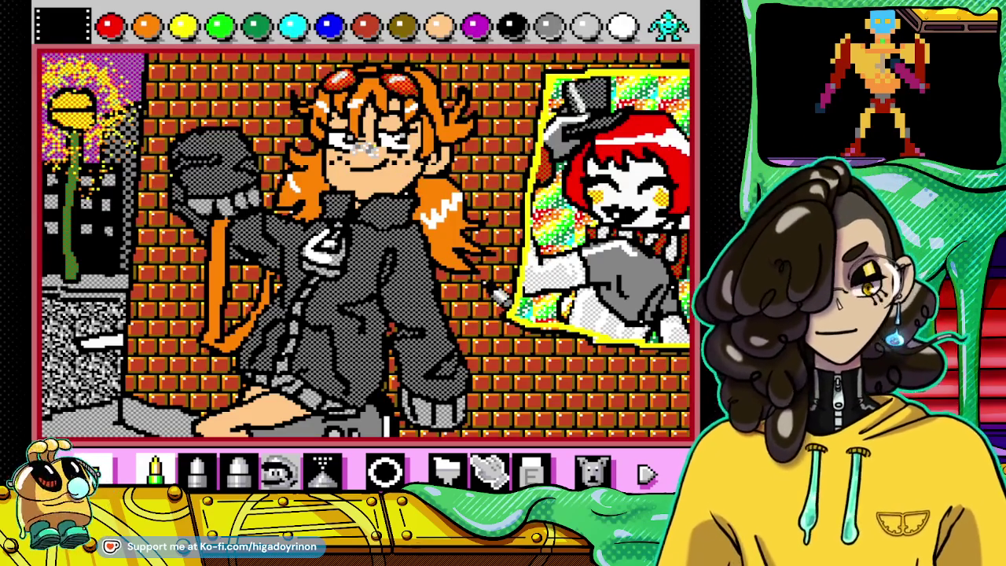
key(Escape)
Step: Overwrite save slot 1 with a new suspend point and return to the canvas
key(Down)
key(Down)
key(Return)
key(Return)
key(Return)
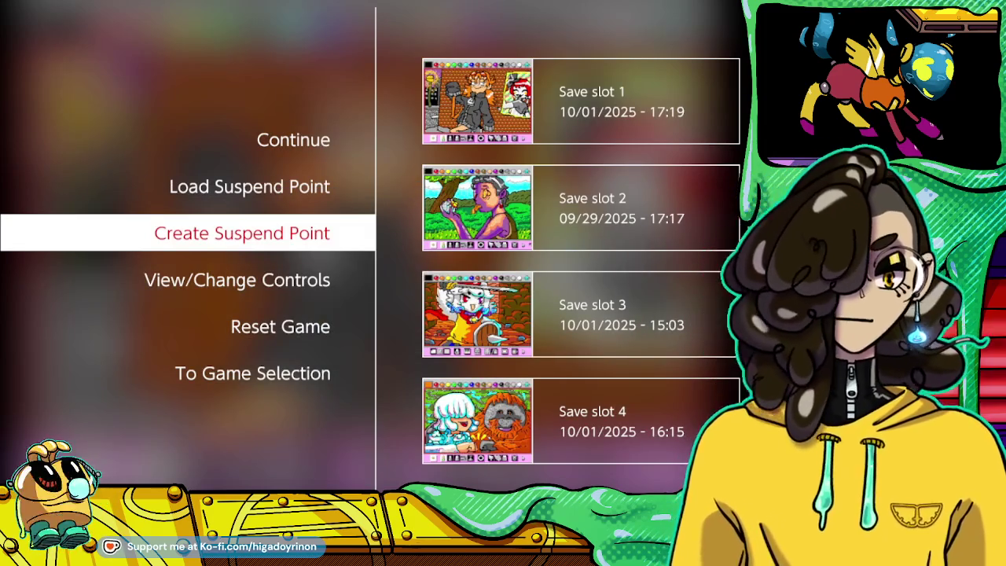
key(Escape)
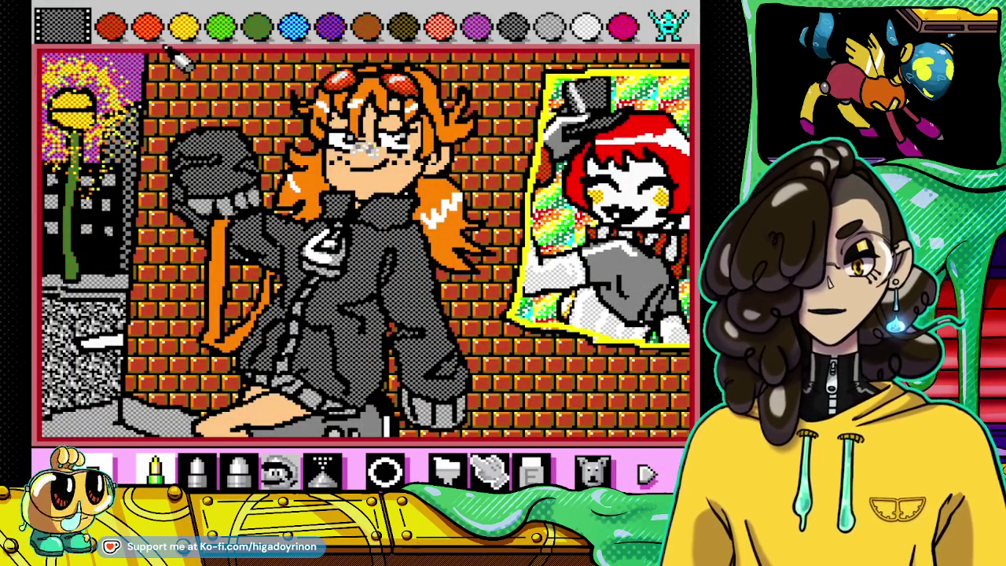
Step: Shade the bottom of the girl's legs in dark red and fill her strap dark red
click(147, 28)
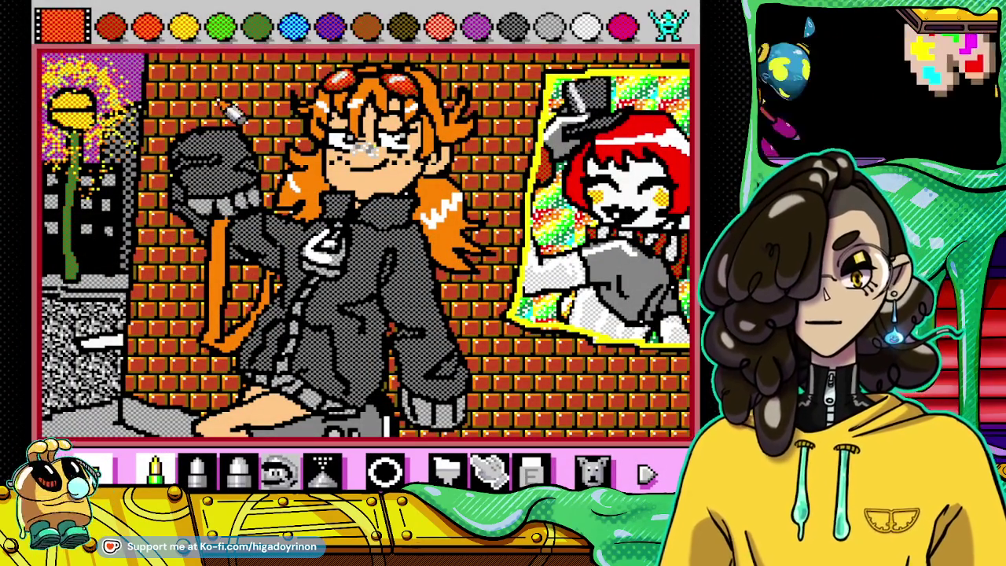
click(386, 469)
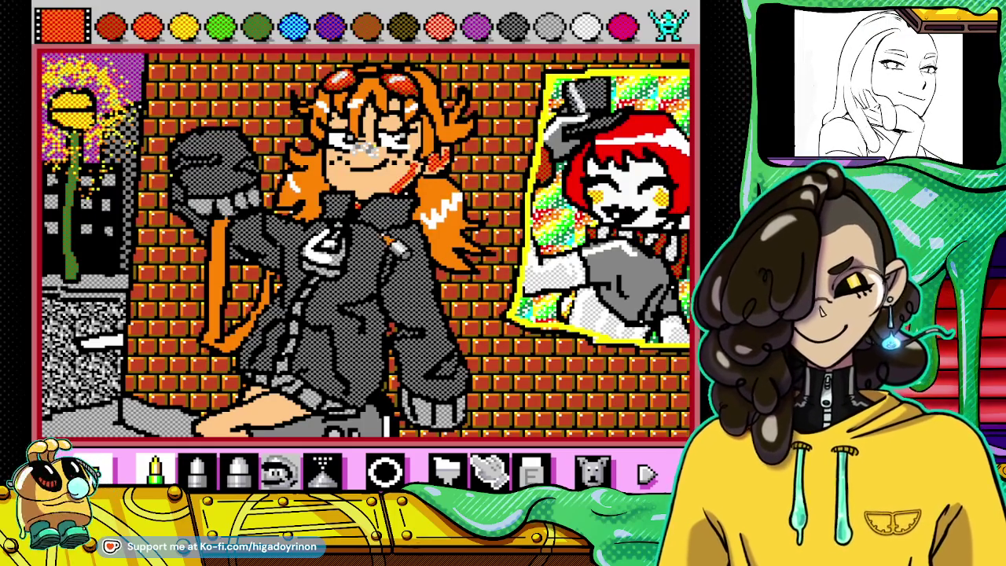
drag(225, 426, 268, 426)
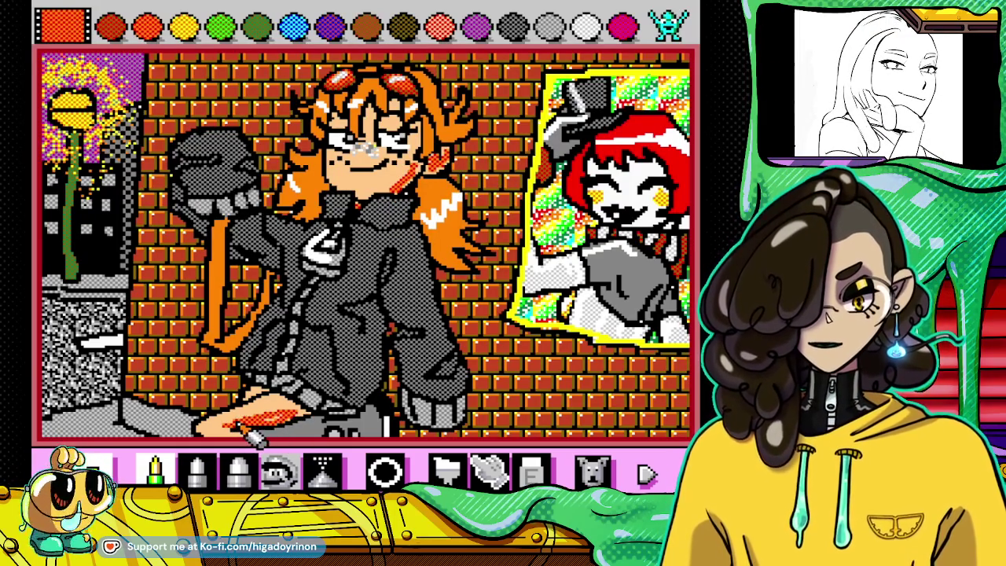
drag(288, 418, 308, 424)
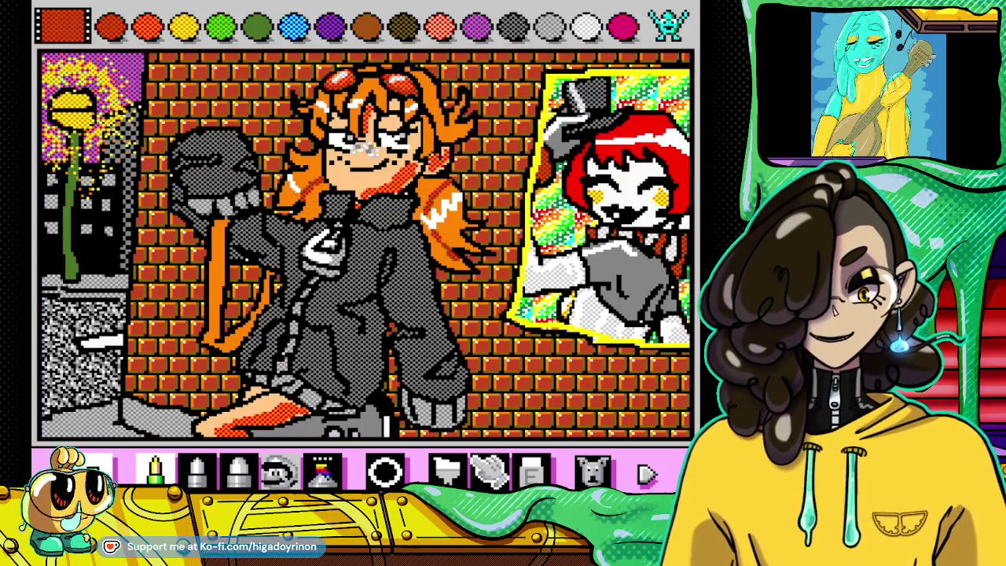
click(446, 469)
click(346, 271)
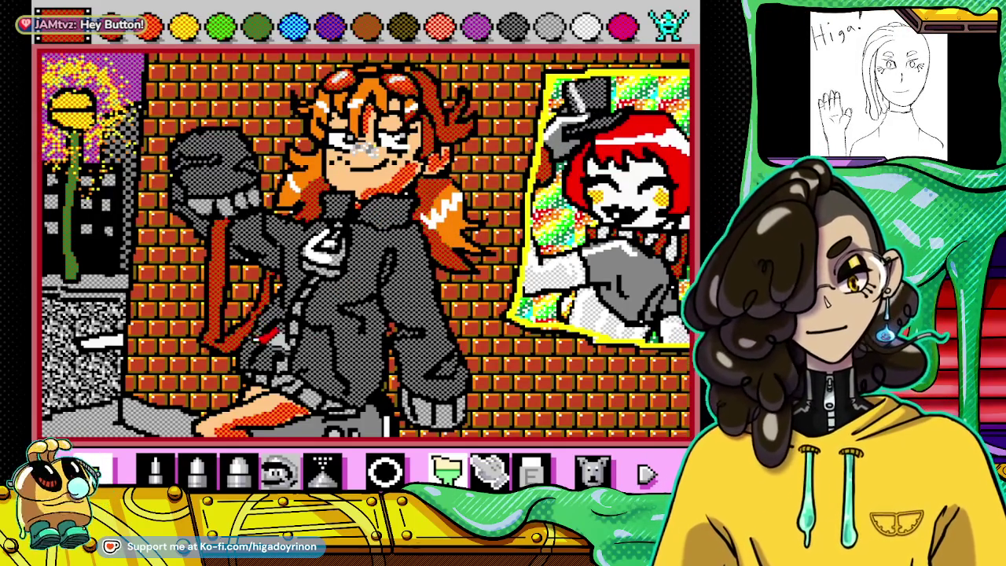
Step: Undo the strap's dark red fill, then add small red touches near the girl's hand
click(590, 470)
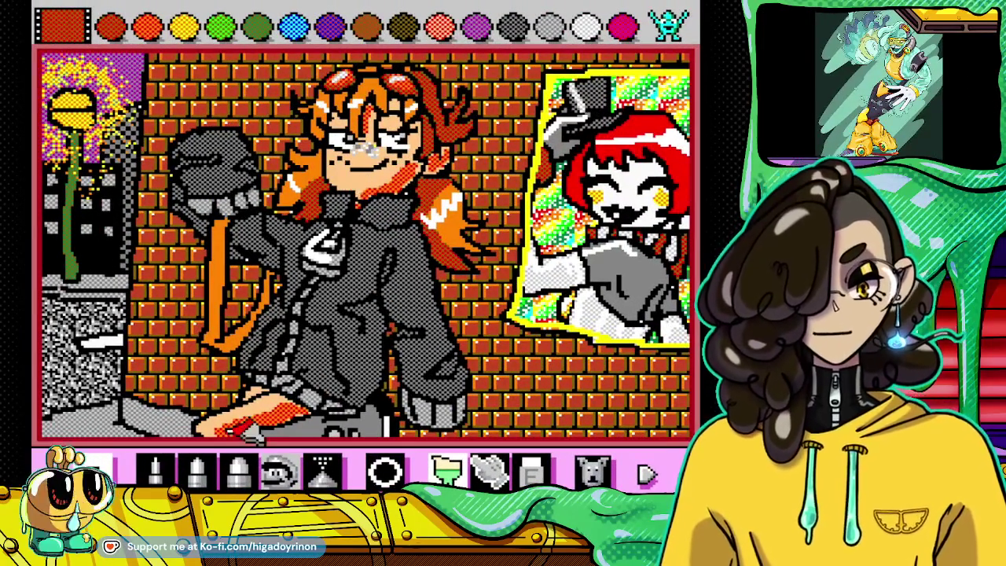
click(155, 470)
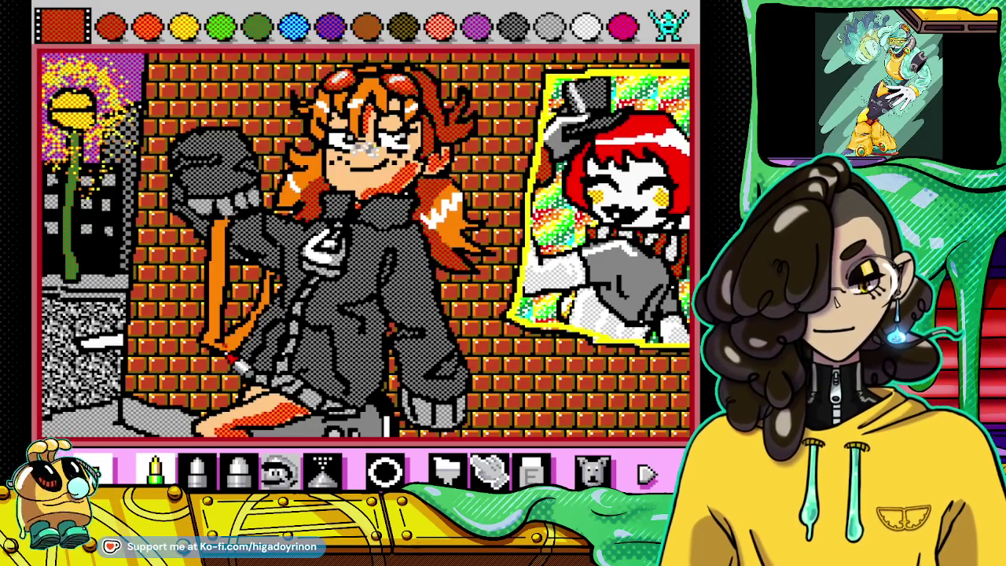
click(446, 470)
click(255, 334)
click(376, 323)
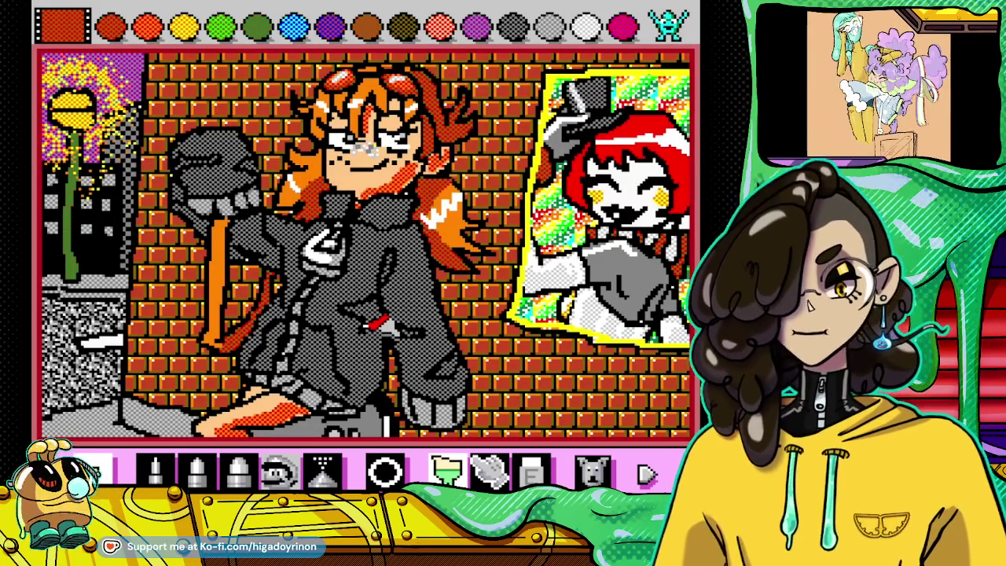
click(550, 28)
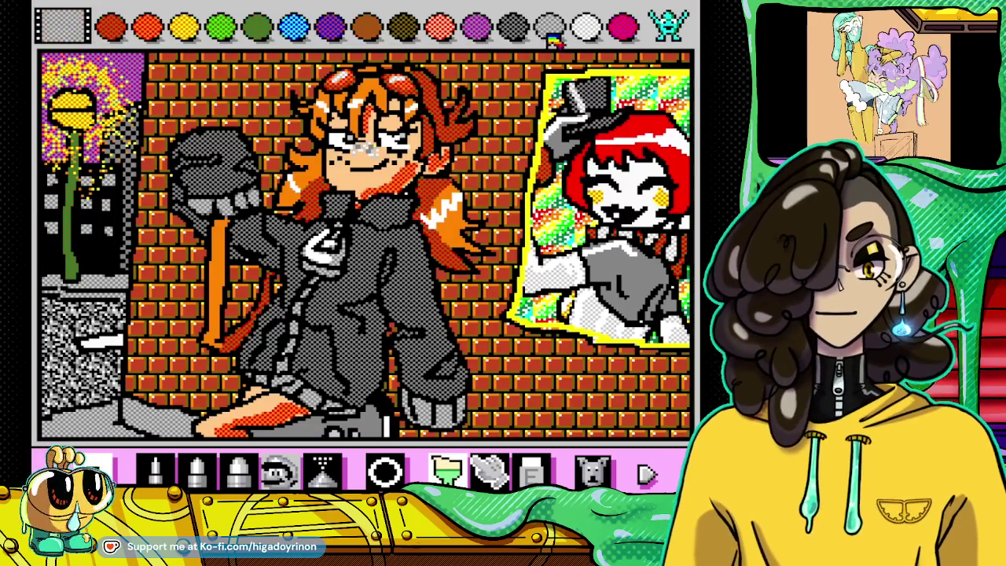
Step: Highlight the hoodie and fist with fine light grey dither, removing a stray yellow zipper mark
click(196, 471)
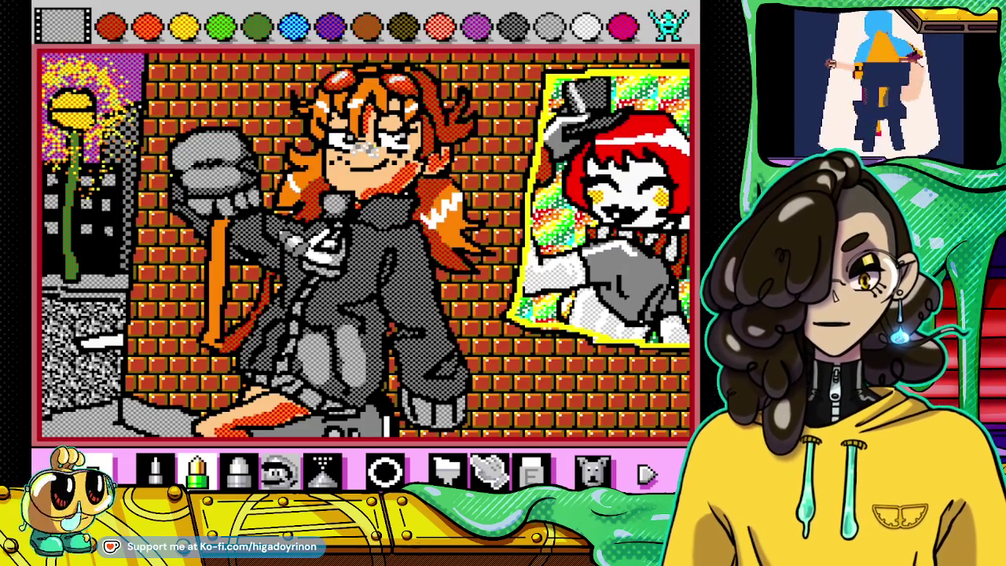
click(155, 470)
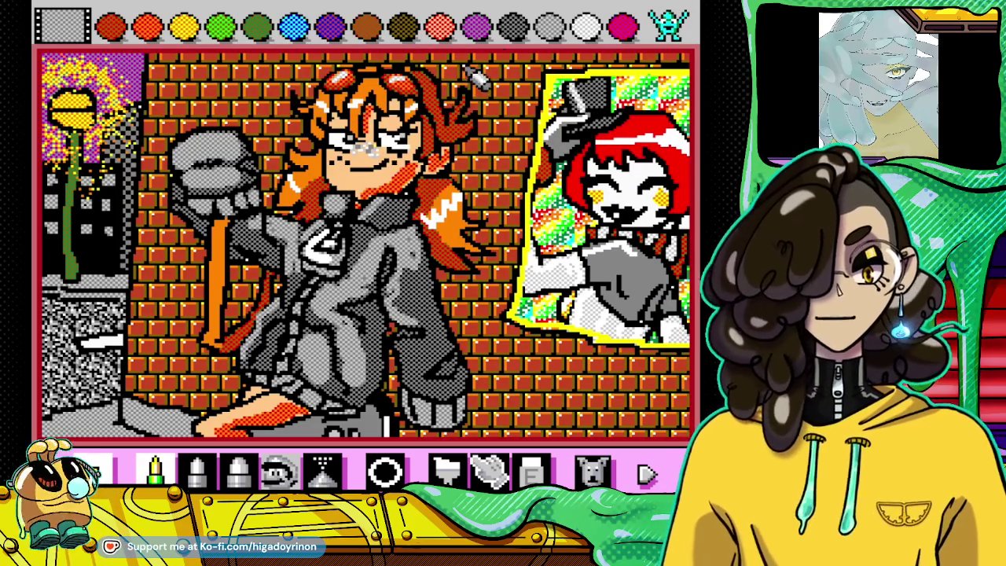
click(184, 27)
drag(383, 204, 397, 232)
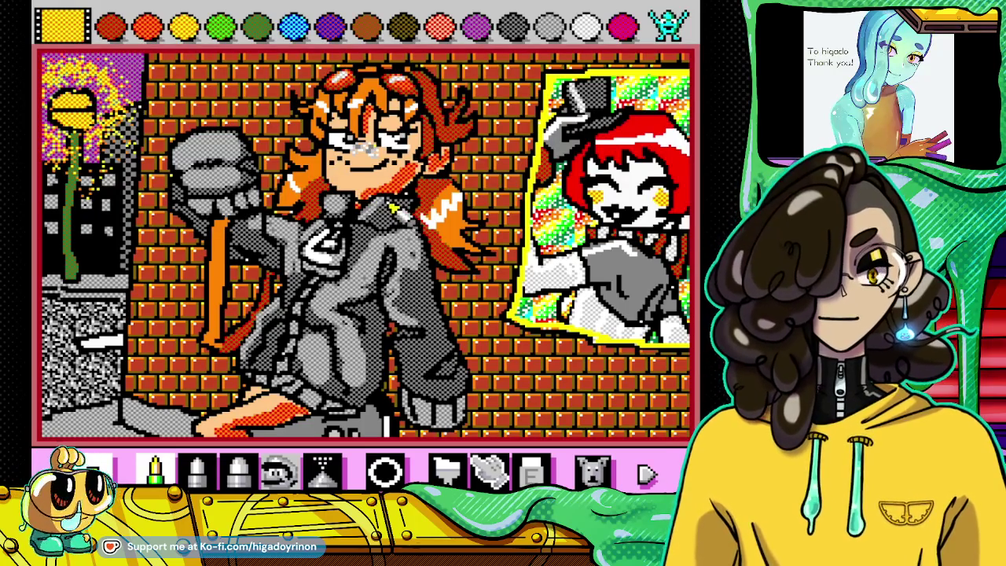
click(595, 470)
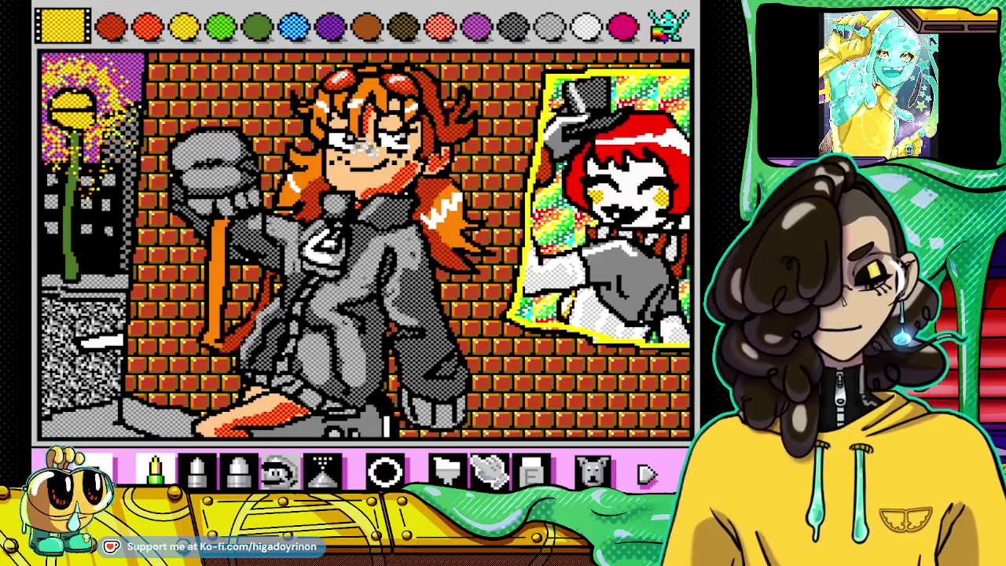
click(668, 24)
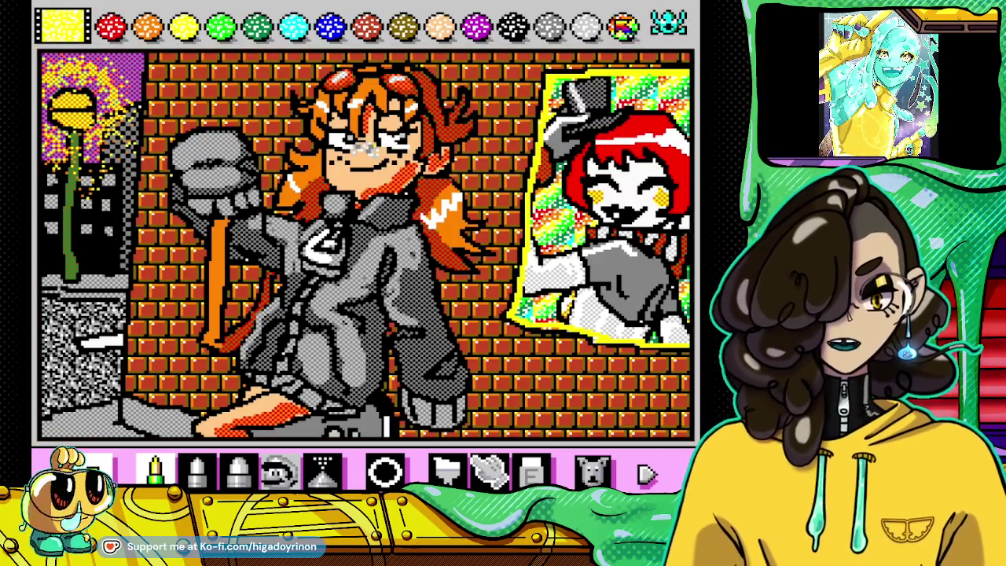
Step: Dot rainbow pixels on the hoodie collar and paint a green checkered pin there
click(623, 27)
click(385, 213)
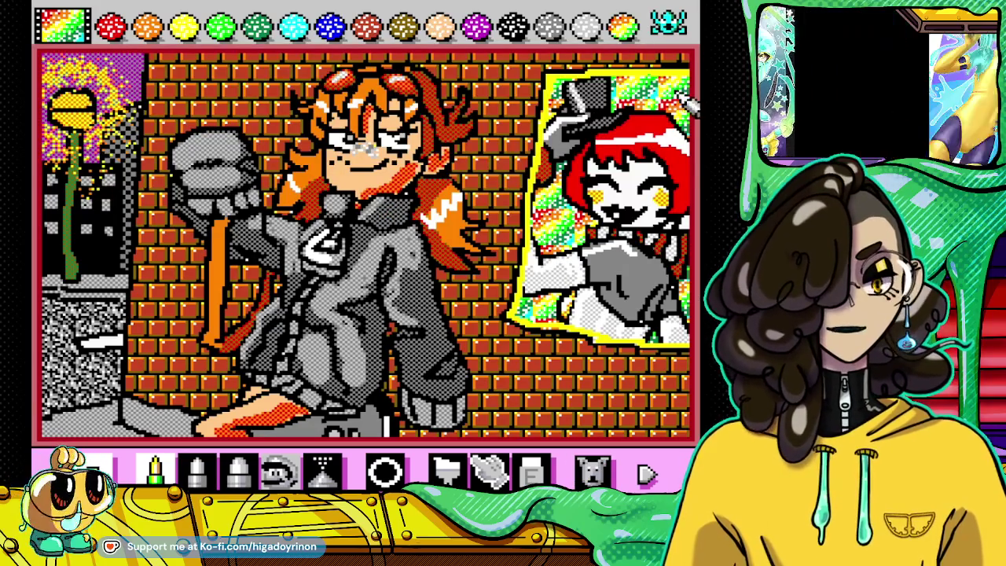
click(668, 25)
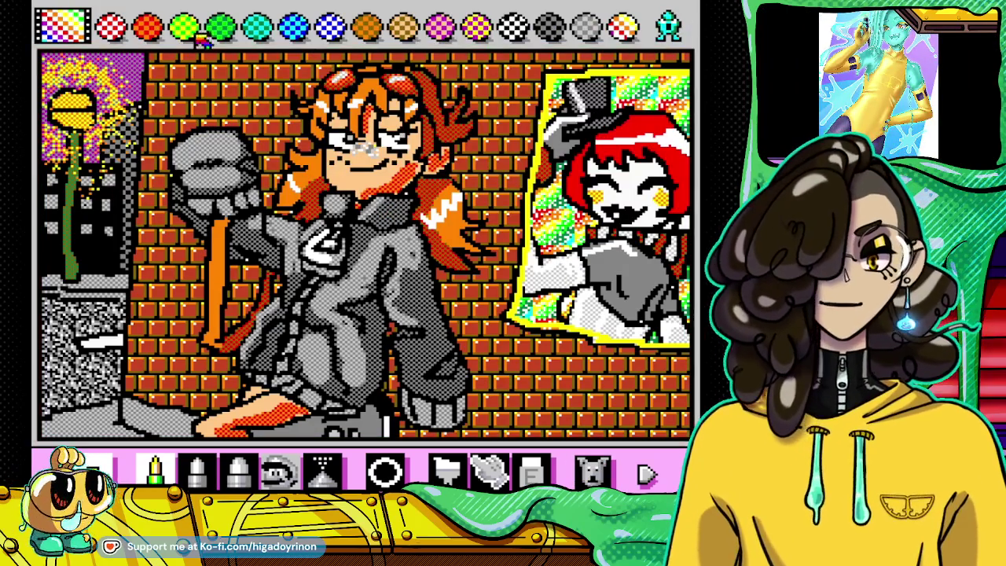
click(183, 27)
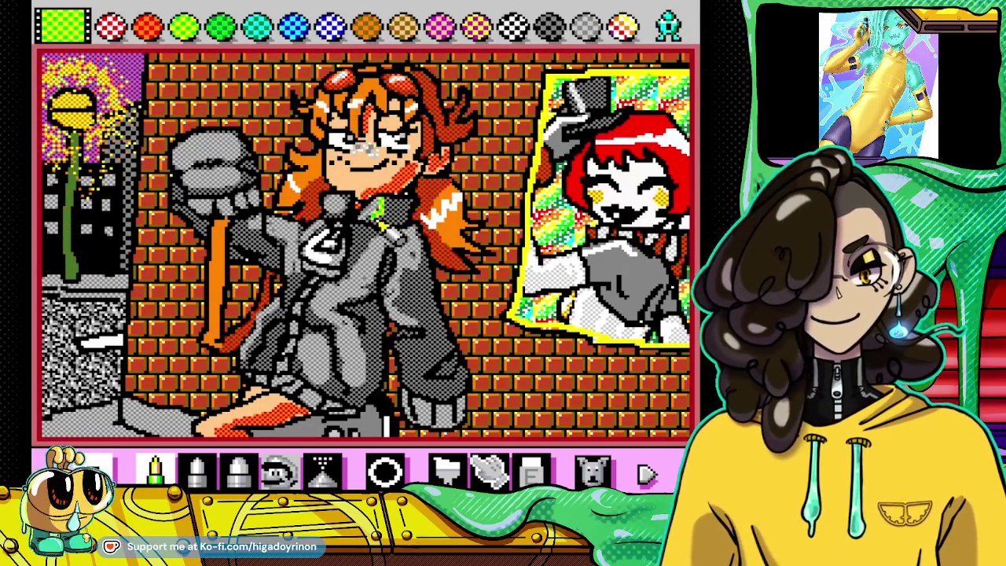
mouse_move(401, 233)
mouse_down()
mouse_move(425, 223)
mouse_move(405, 211)
mouse_up()
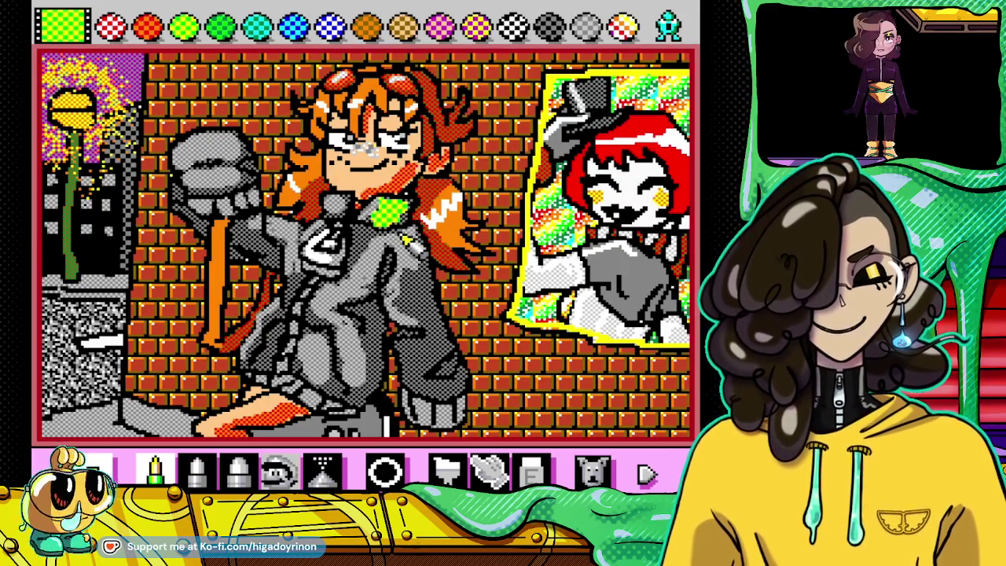
Step: Return to the standard colour set and pick the dark grey dither colour
click(672, 33)
click(672, 33)
click(670, 30)
click(515, 27)
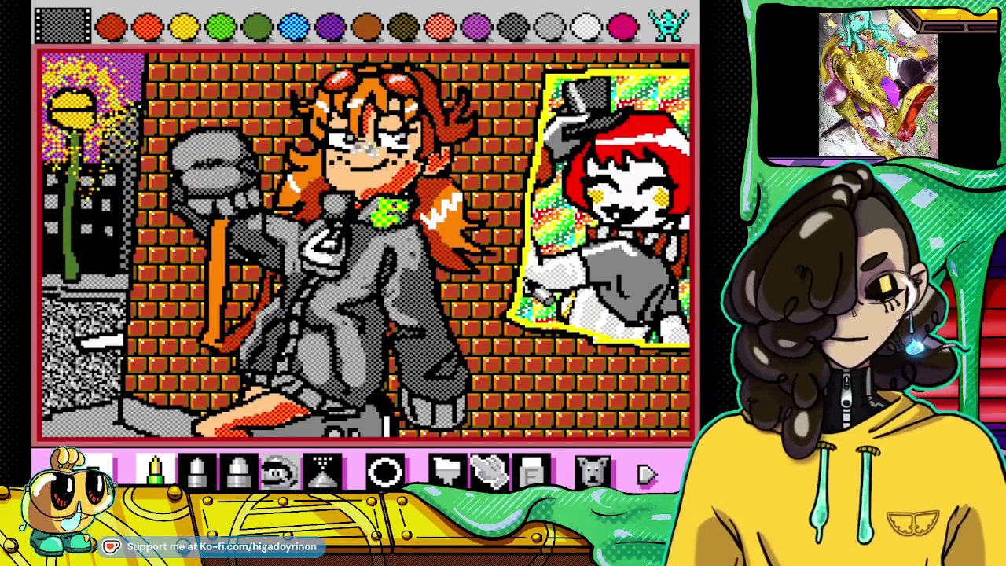
key(Escape)
Step: Overwrite save slot 1 with a suspend point and resume drawing on the canvas
key(Down)
key(Down)
key(Down)
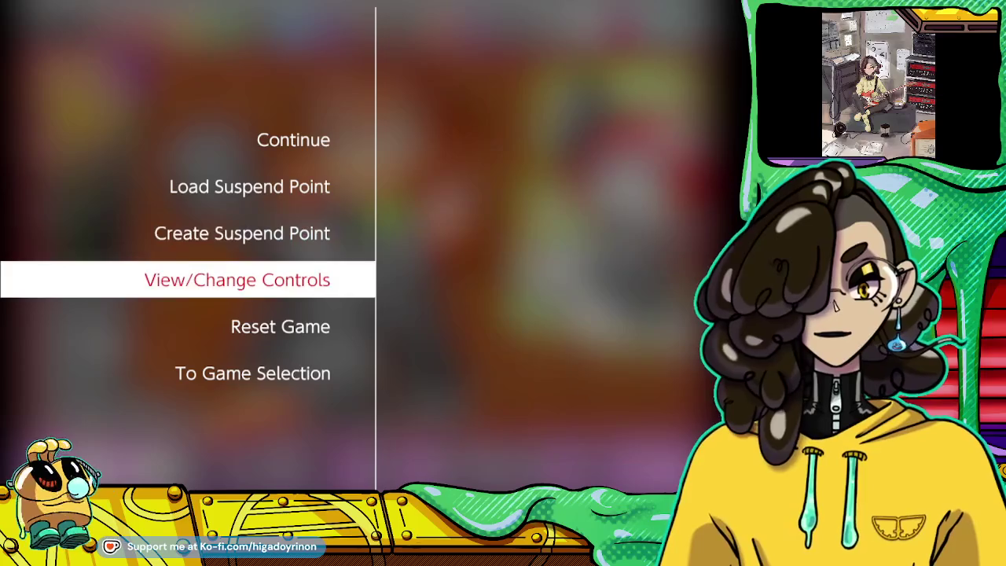
key(Up)
key(Return)
key(Return)
key(Return)
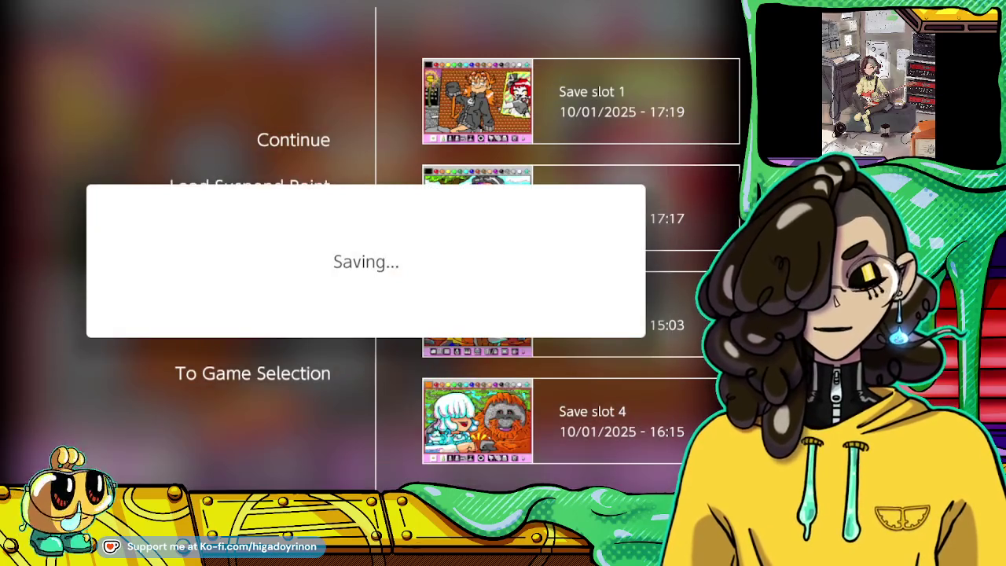
key(Escape)
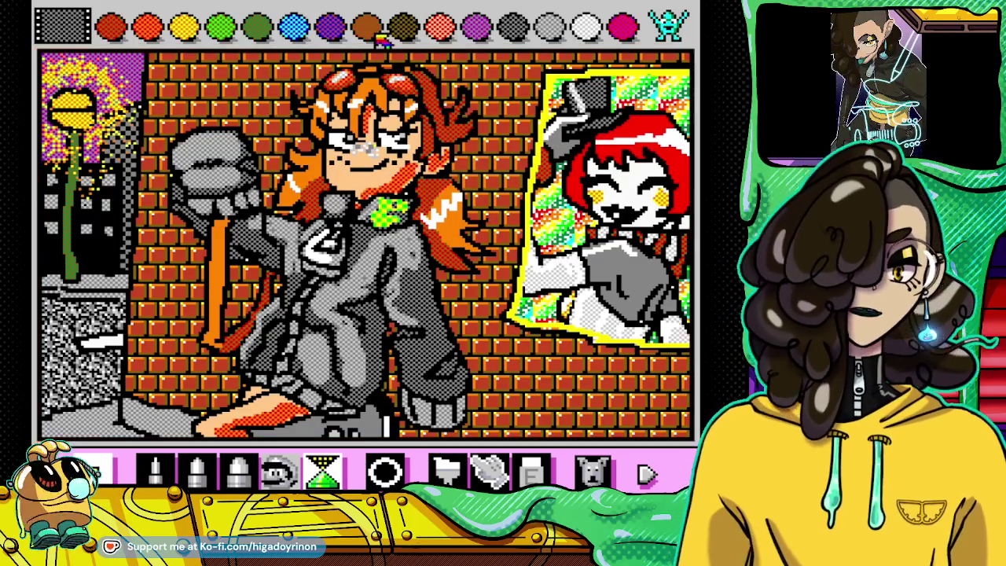
Step: Draw a thin dark brown dotted shadow down the wall along the girl's right side
click(402, 26)
mouse_move(454, 285)
mouse_down()
mouse_move(482, 344)
mouse_move(472, 306)
mouse_up()
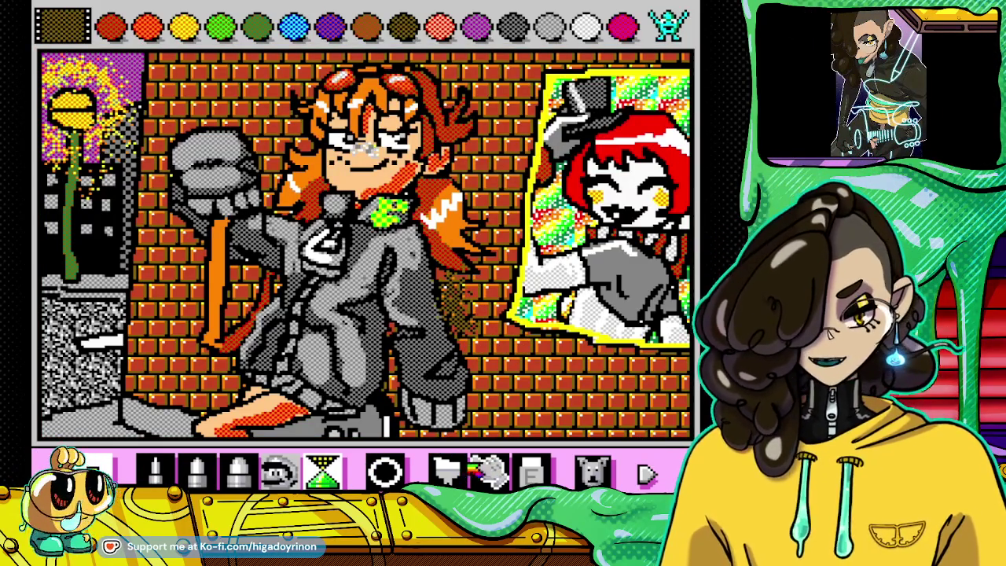
click(591, 470)
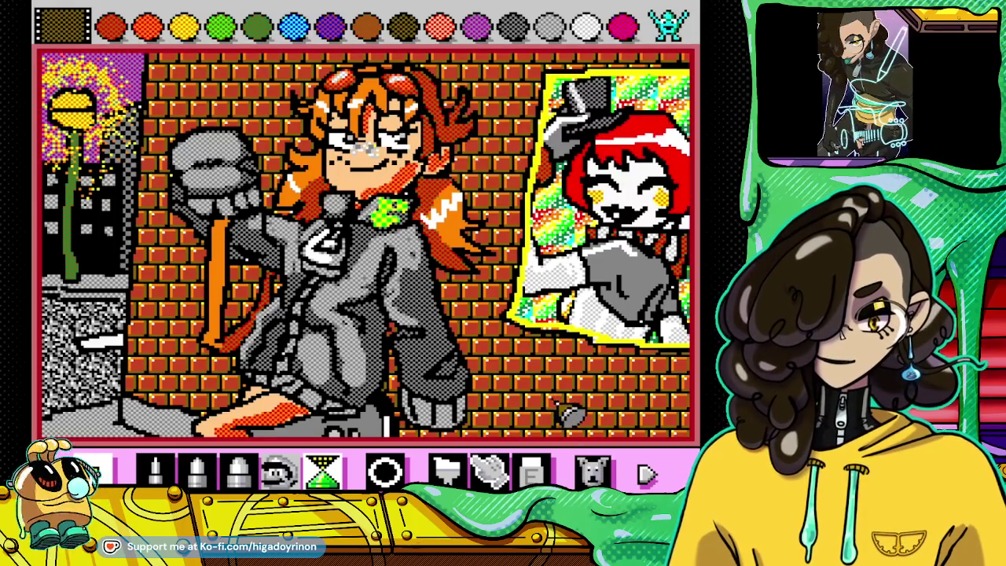
click(197, 470)
drag(456, 292, 499, 462)
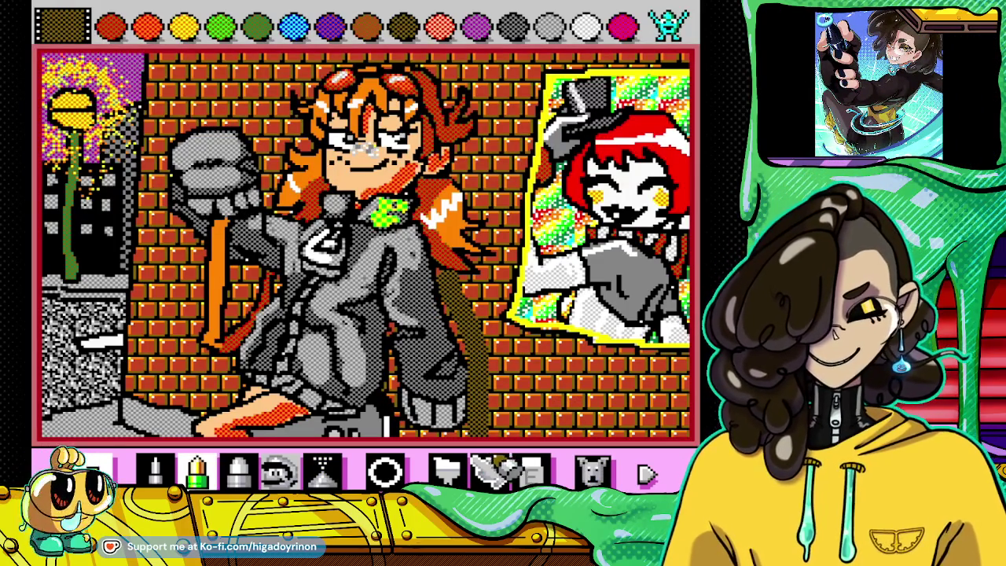
click(591, 470)
click(156, 470)
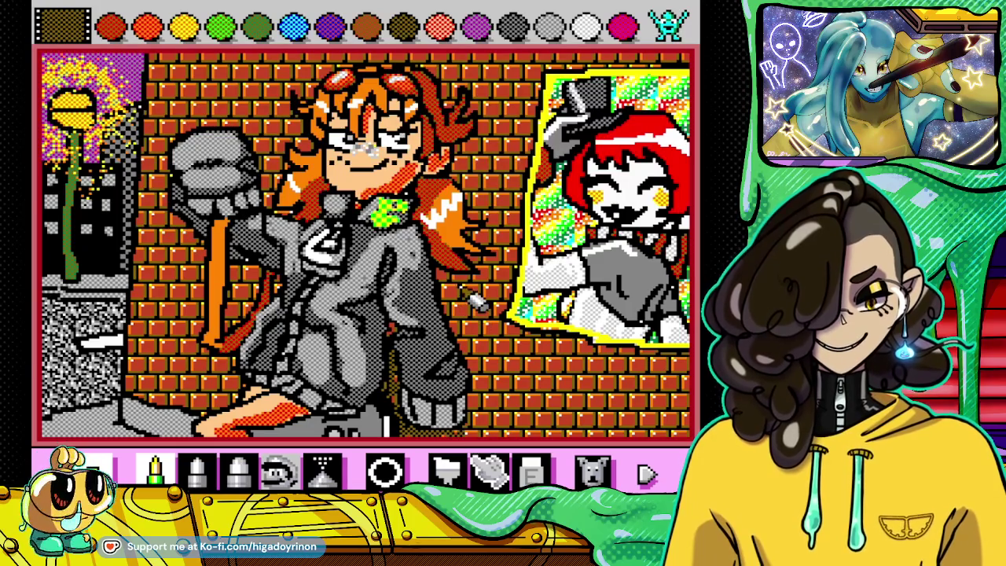
drag(471, 285, 484, 434)
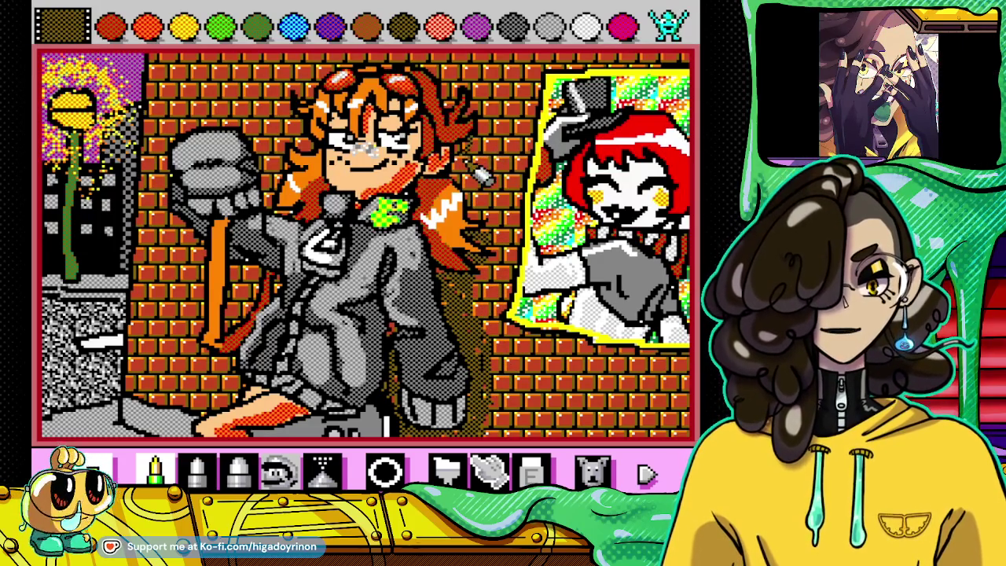
click(155, 470)
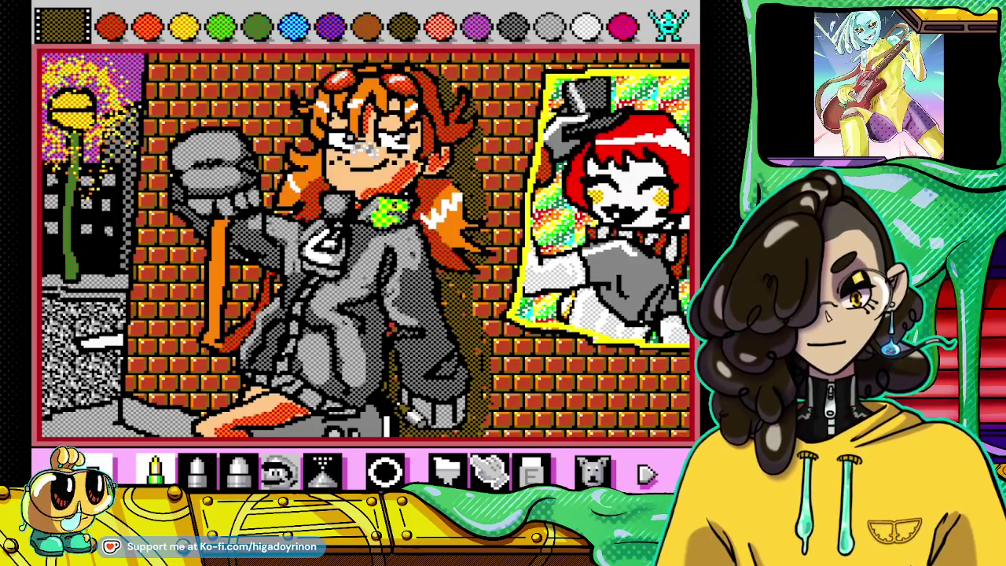
Step: Cycle the palette through patterns and stamps, trying dithered colours, and settle on solid black
click(668, 23)
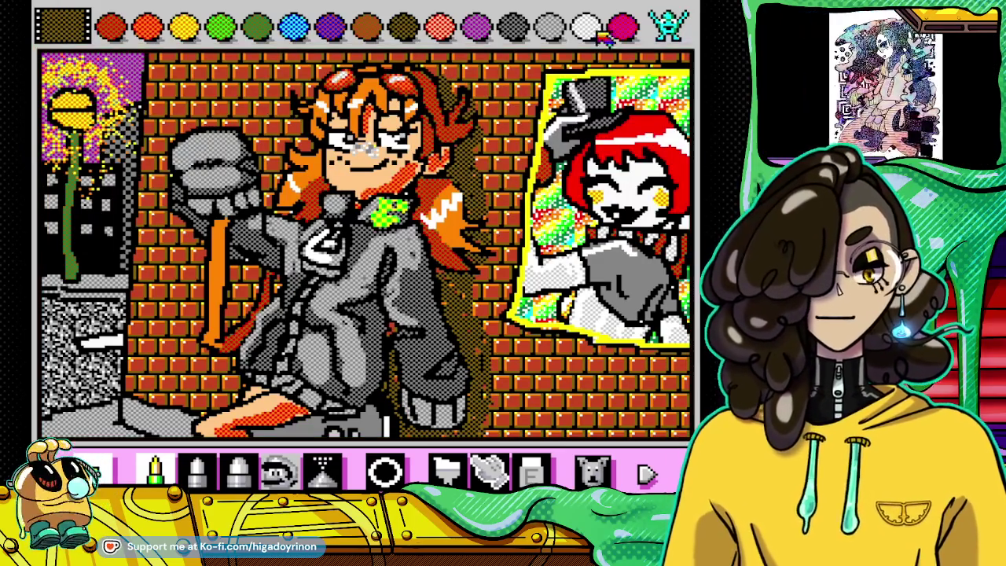
click(668, 23)
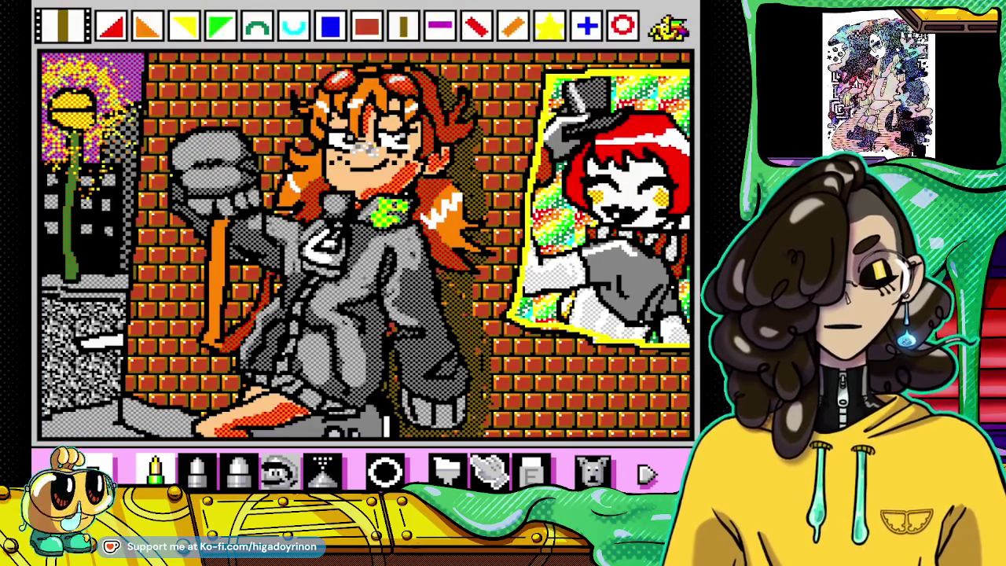
click(670, 25)
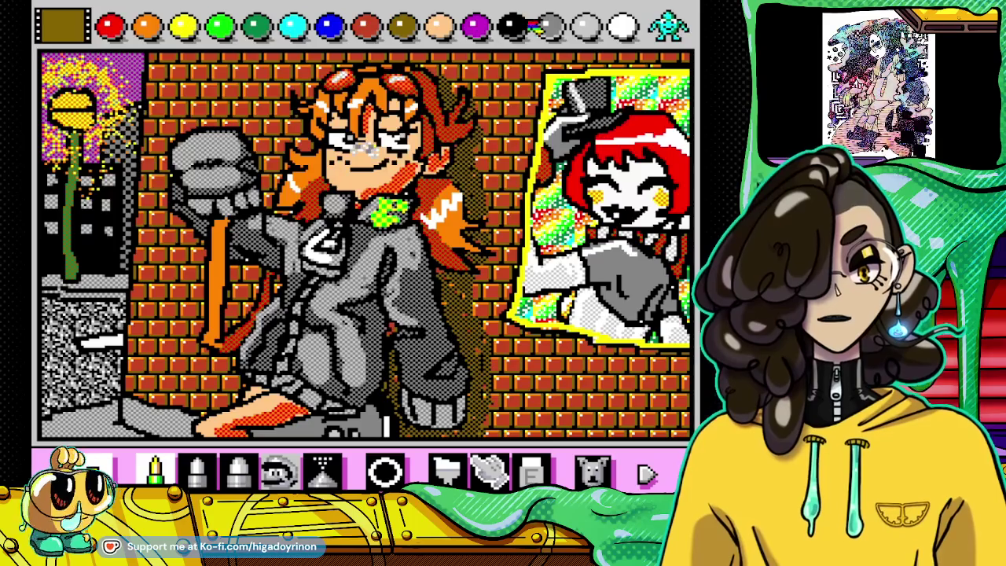
click(519, 26)
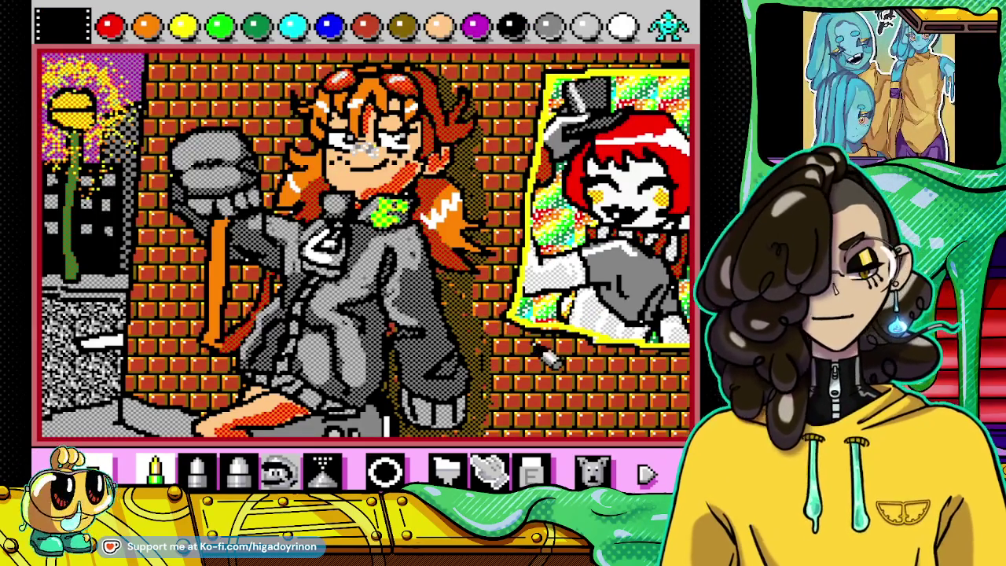
click(680, 30)
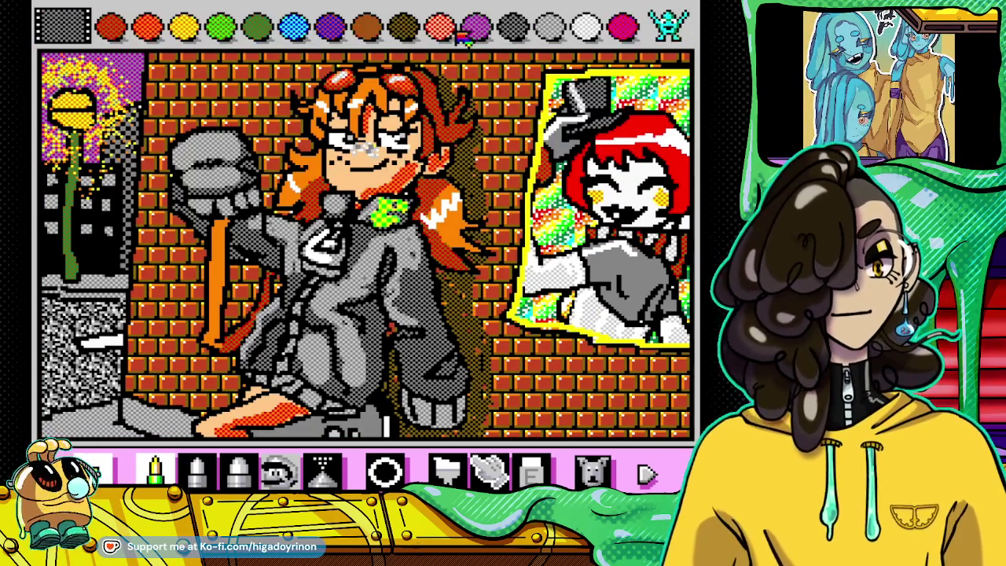
click(401, 27)
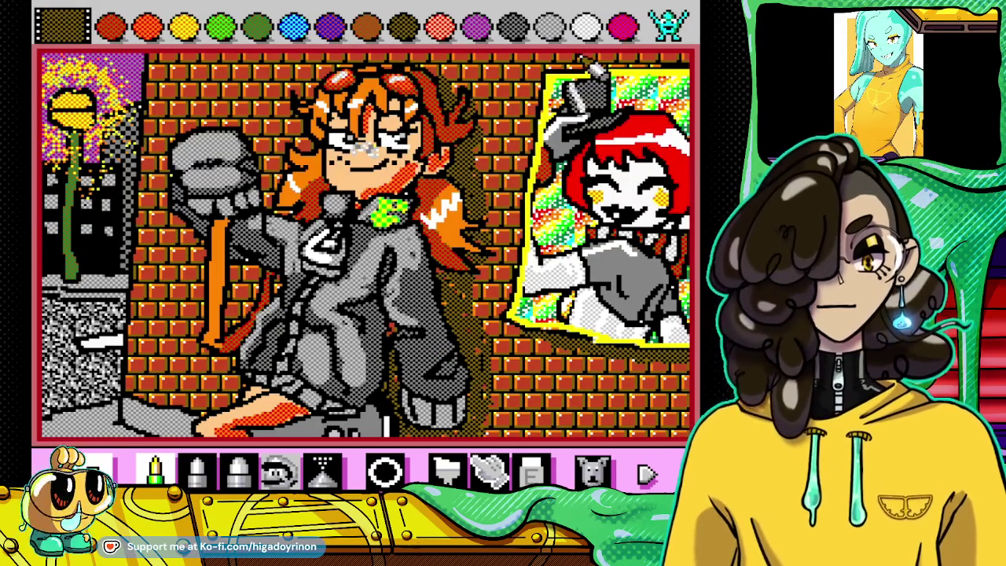
click(634, 57)
click(668, 25)
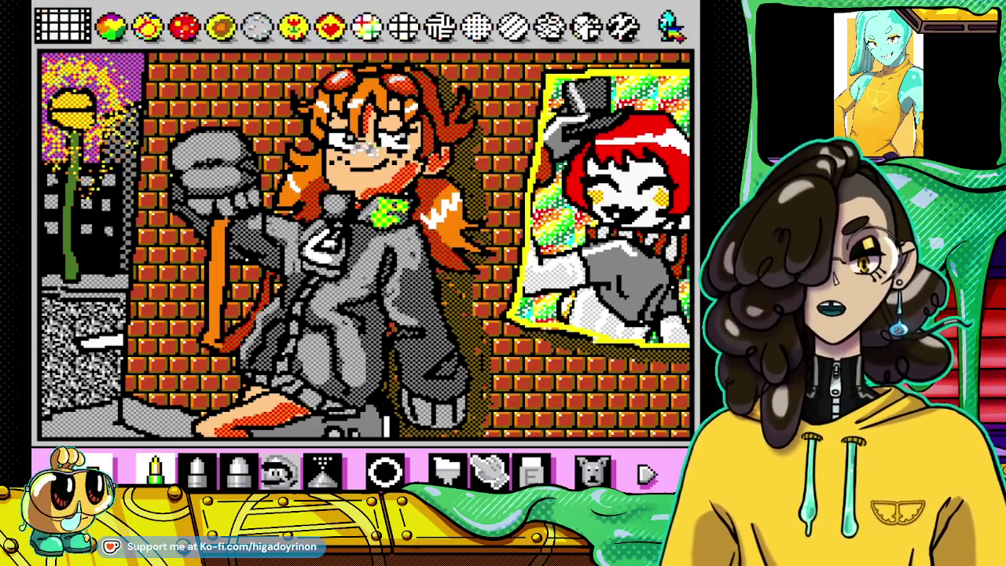
click(668, 25)
click(510, 25)
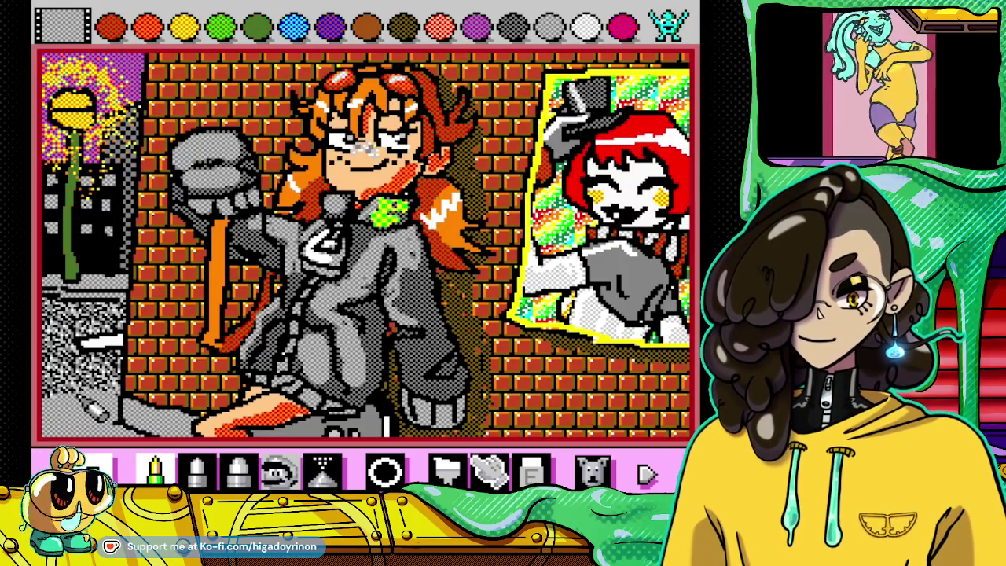
Step: Return to solid colours and shade the hoodie and ground with black, then grey
click(669, 25)
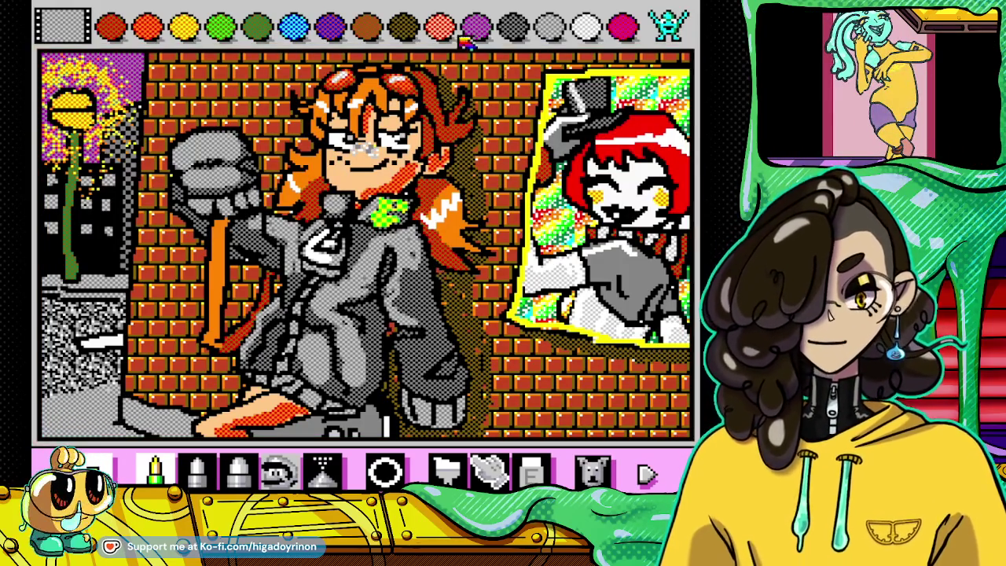
click(672, 32)
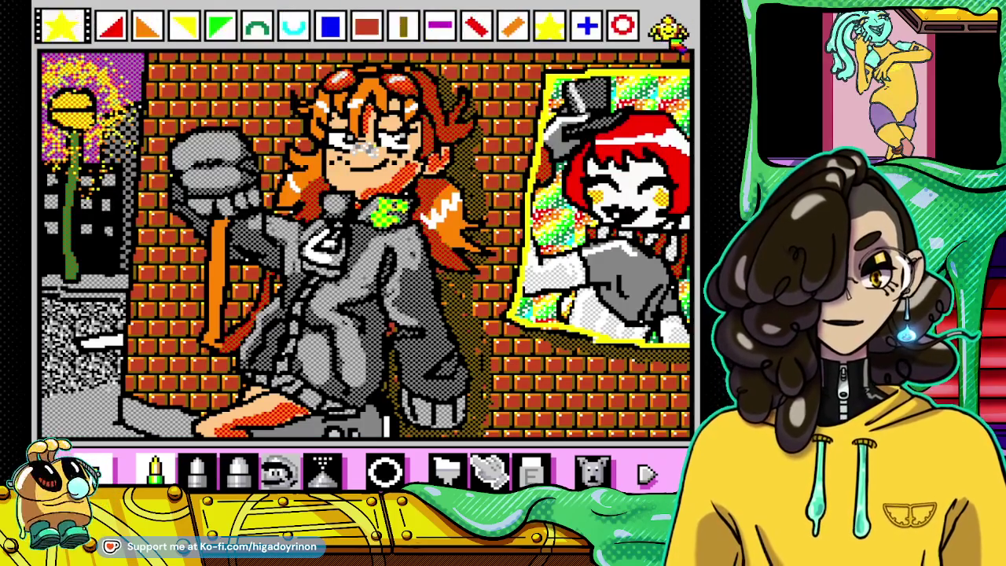
click(669, 25)
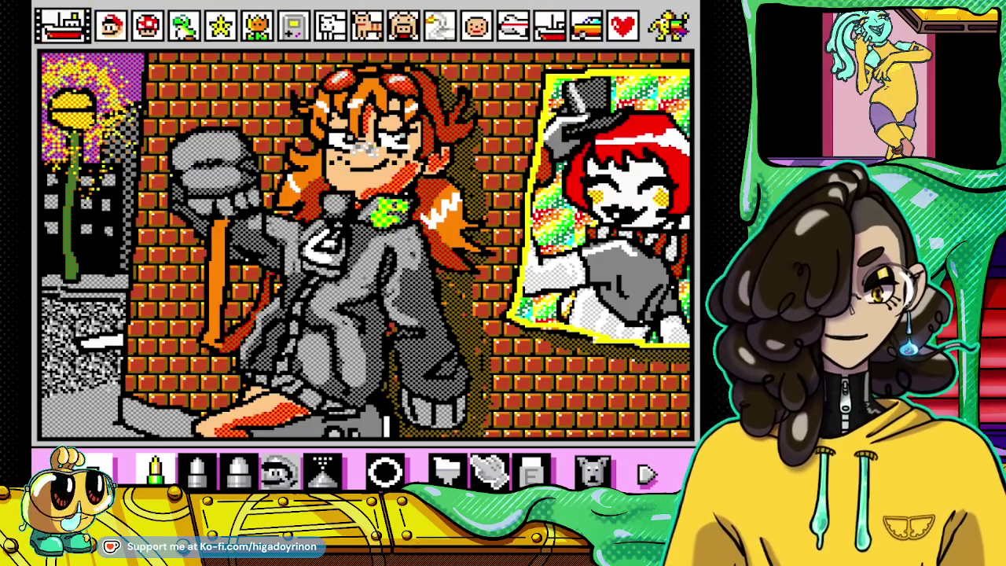
click(670, 25)
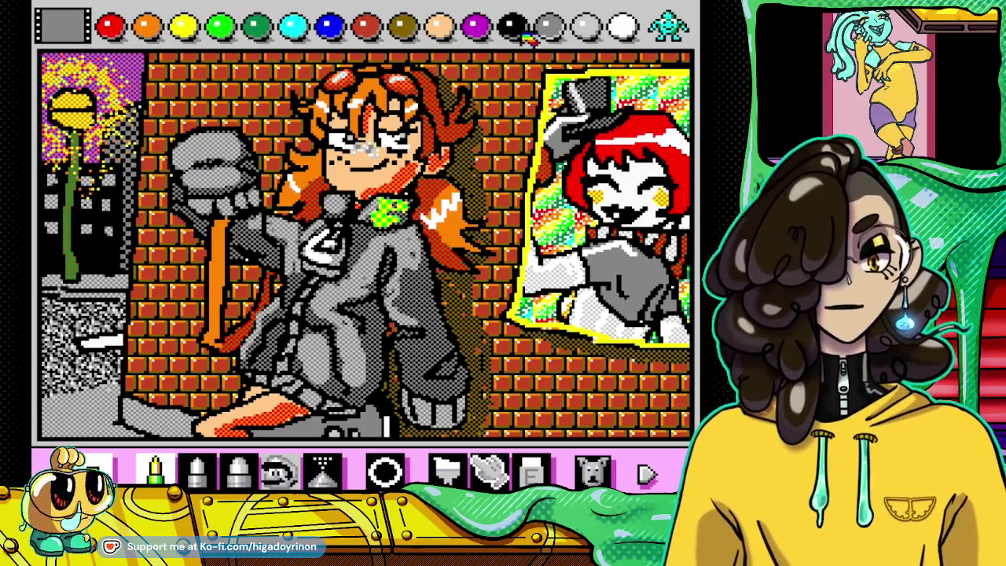
click(512, 28)
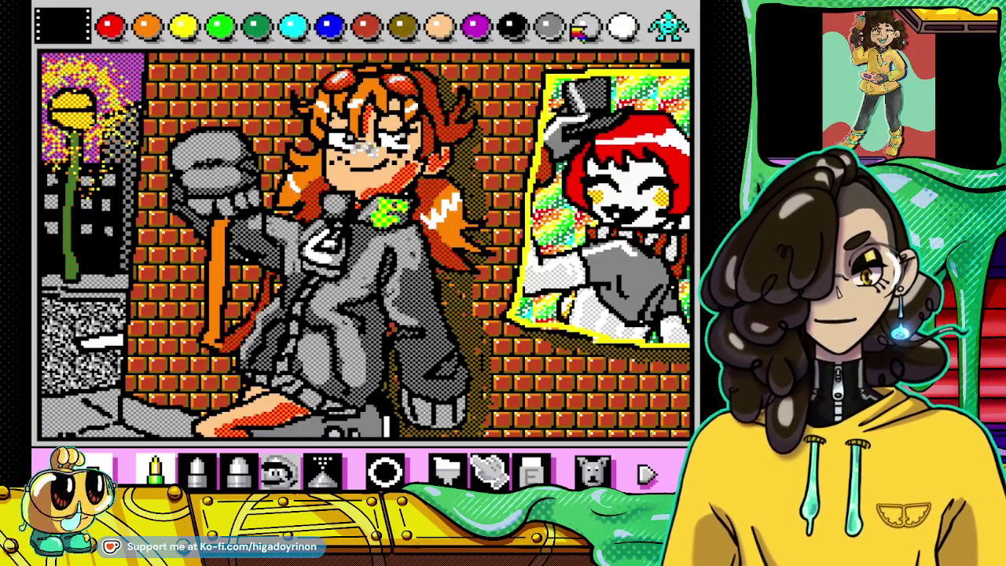
click(550, 29)
Step: Switch to dithered pattern colours, then select the fill tool and the eraser
click(664, 32)
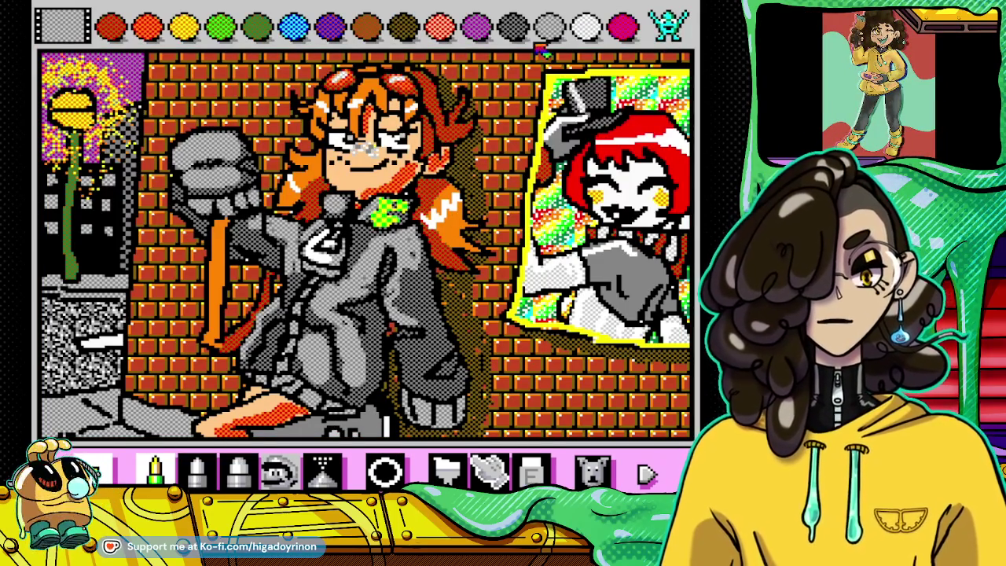
click(667, 27)
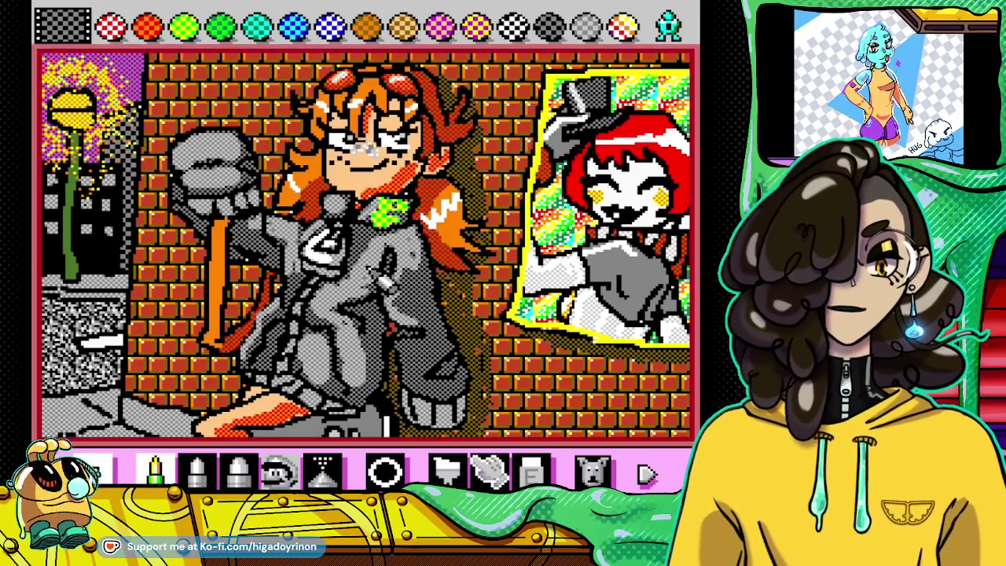
click(446, 469)
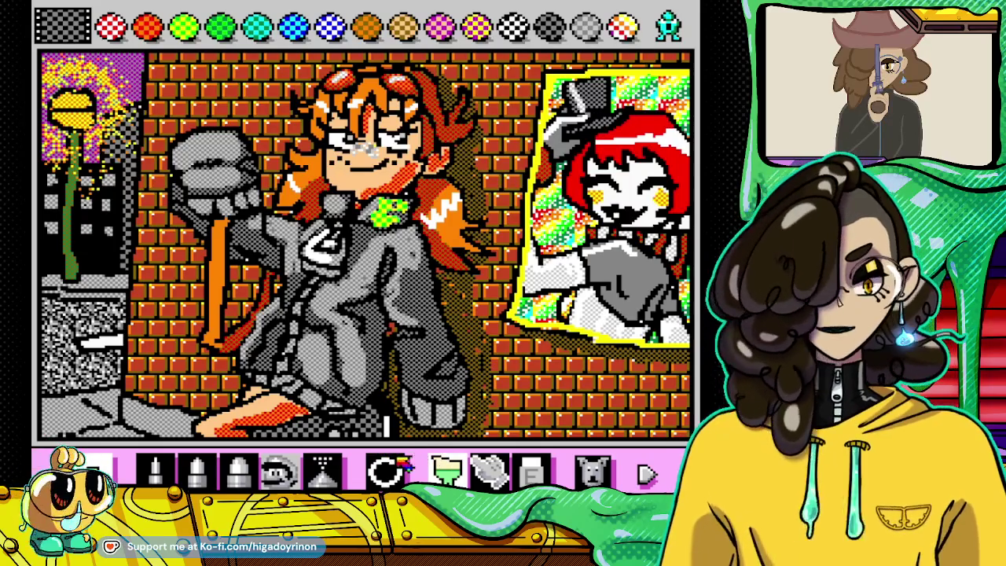
click(393, 470)
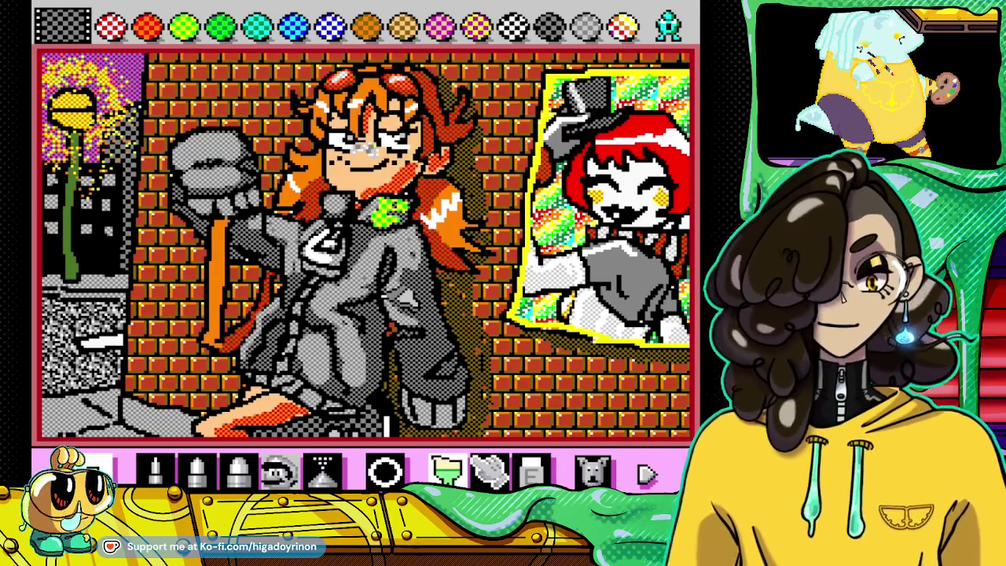
Step: Save the brick-wall scene as a suspend point in save slot 1
key(Escape)
key(Down)
key(Down)
key(Return)
key(Return)
key(Return)
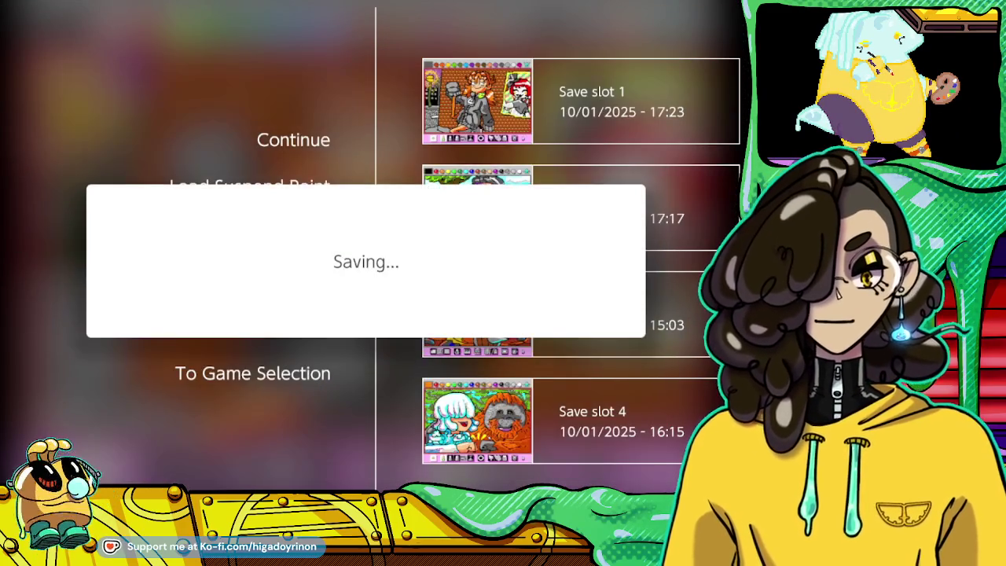
key(Up)
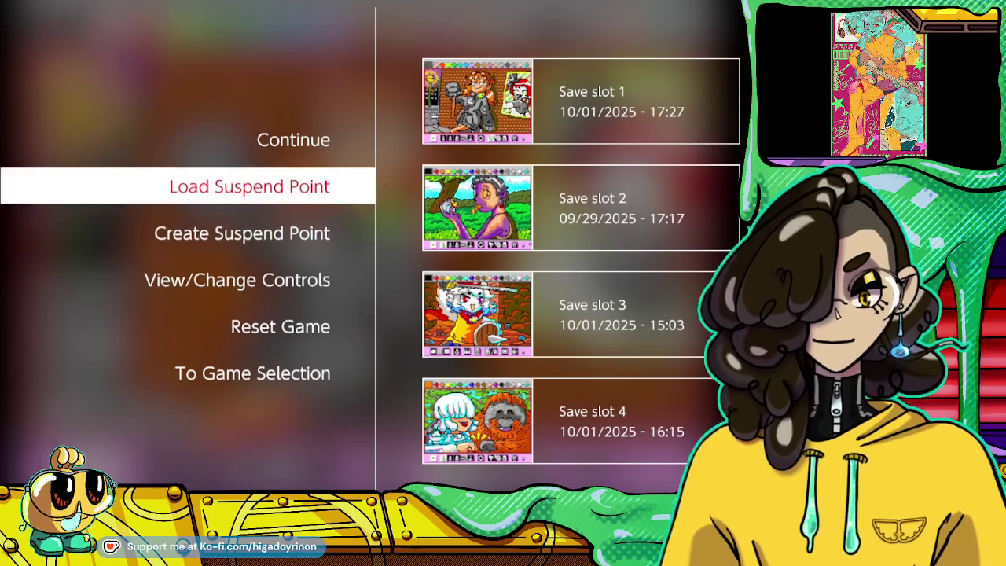
key(Escape)
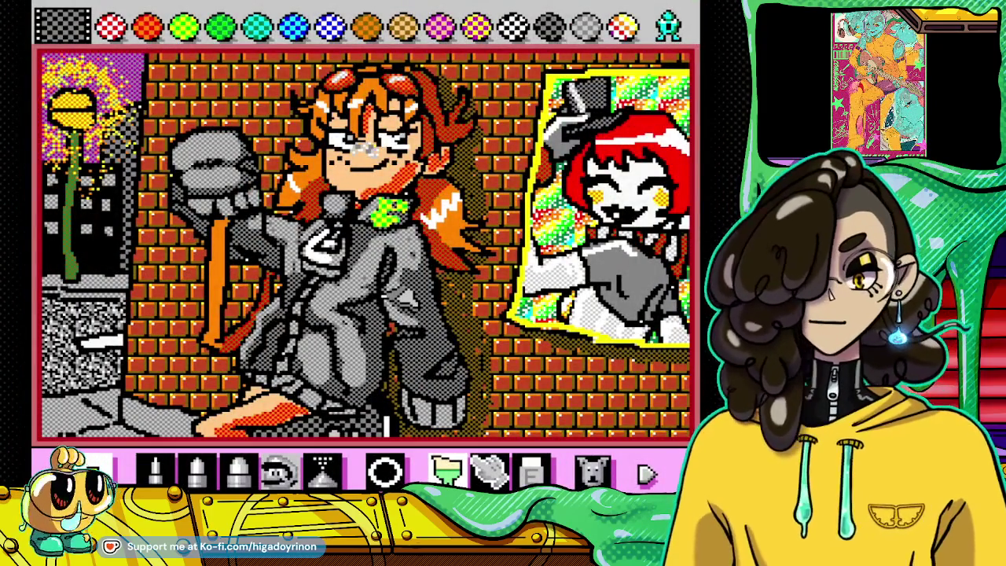
Step: Load the swordswoman drawing from save slot 3
key(Escape)
key(Down)
key(Return)
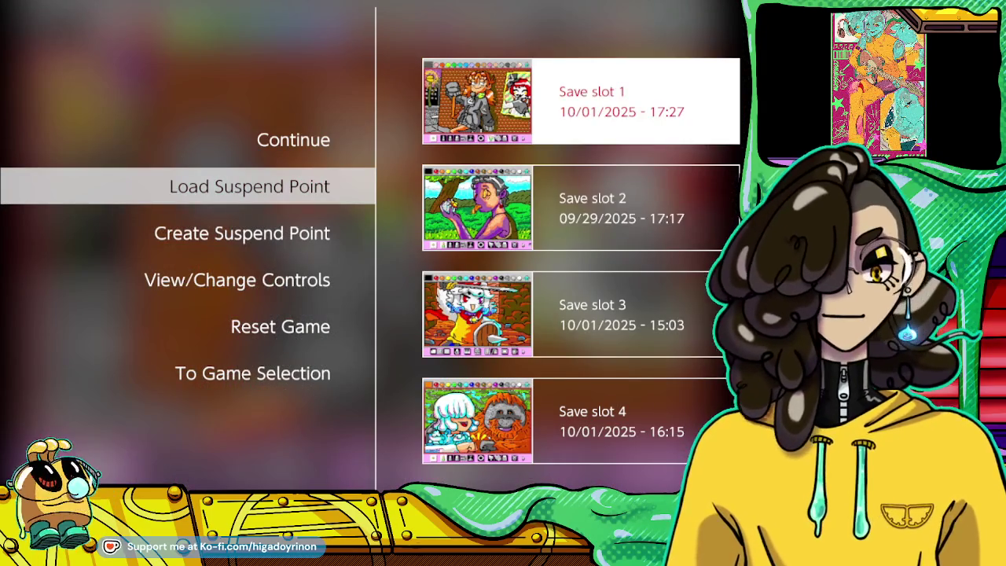
key(Down)
key(Down)
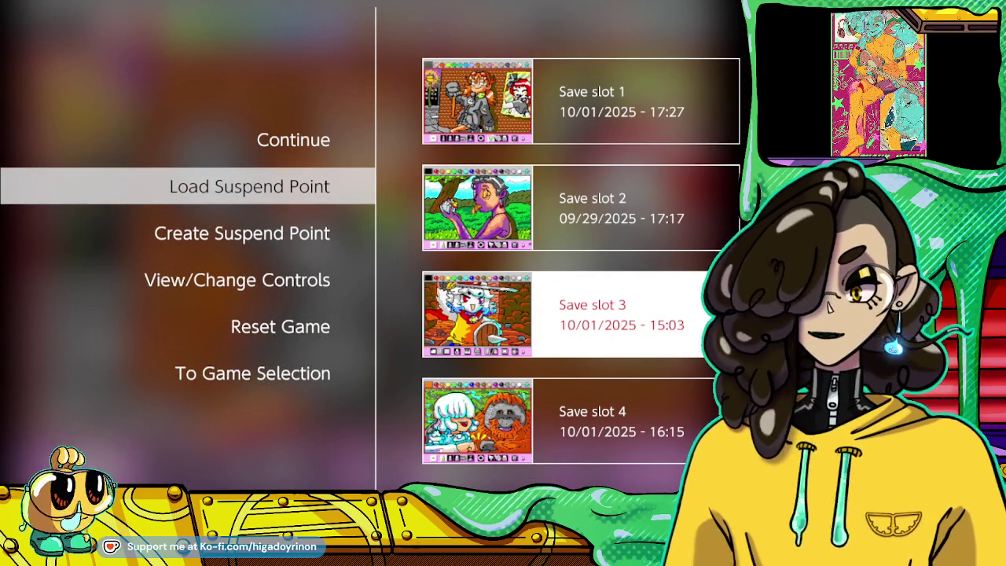
key(Return)
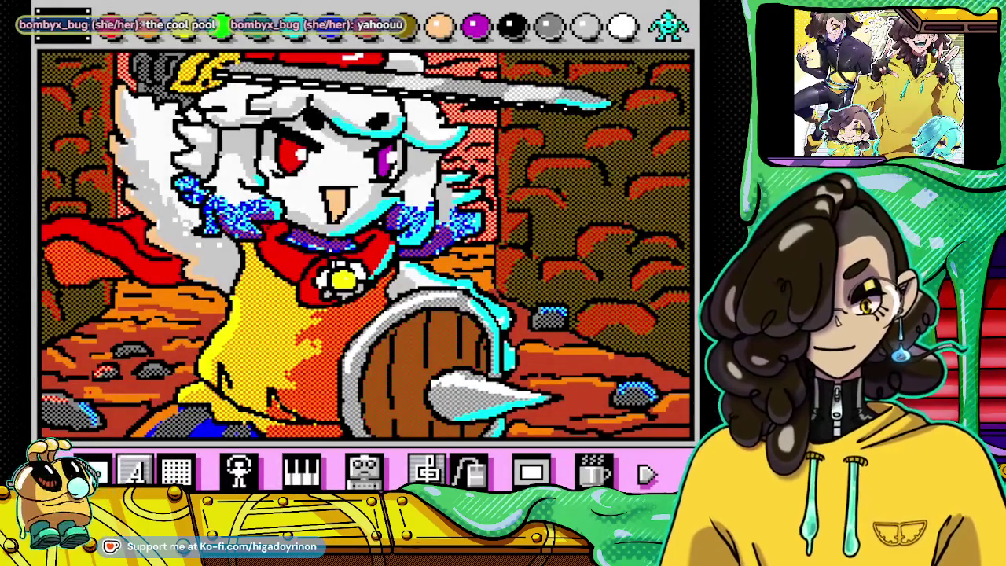
Step: Turn music on in the Select Music panel, then load the orangutan drawing from save slot 4
click(239, 470)
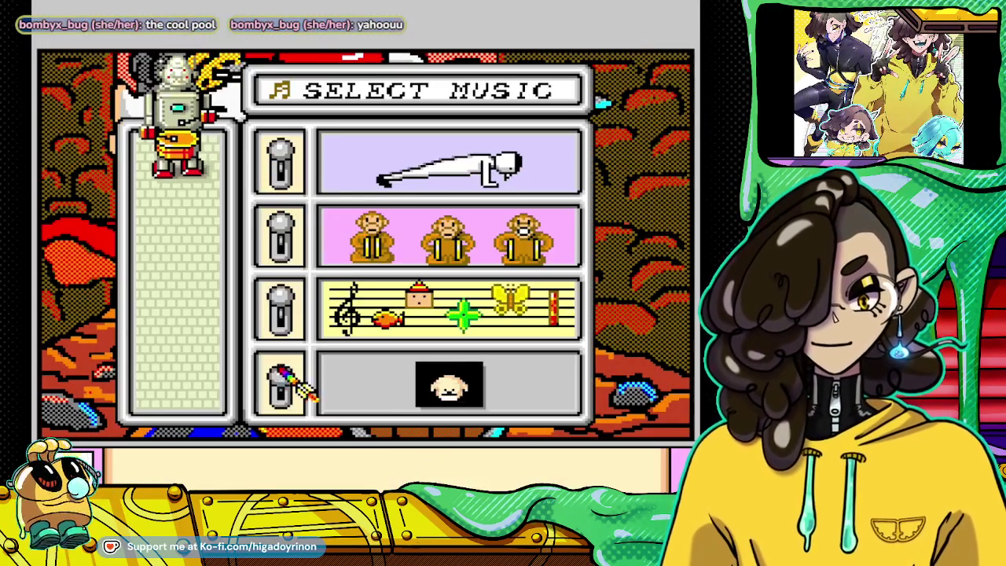
click(279, 385)
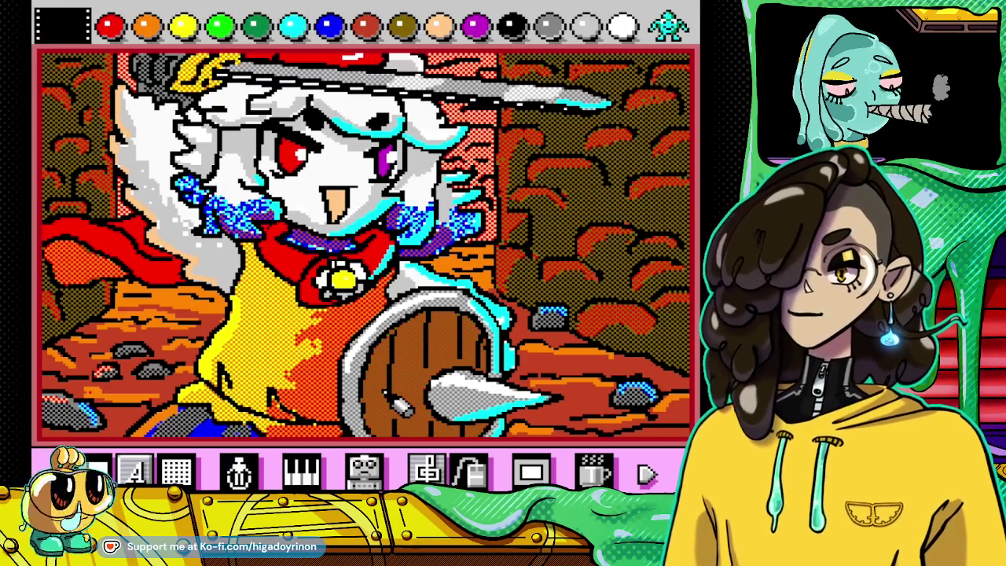
key(Escape)
key(Down)
key(Right)
key(Down)
key(Return)
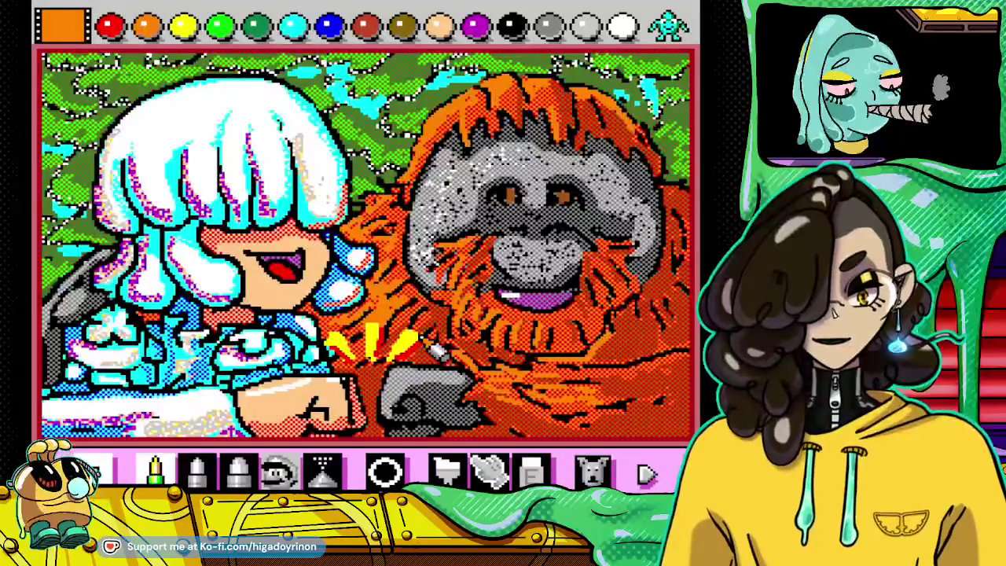